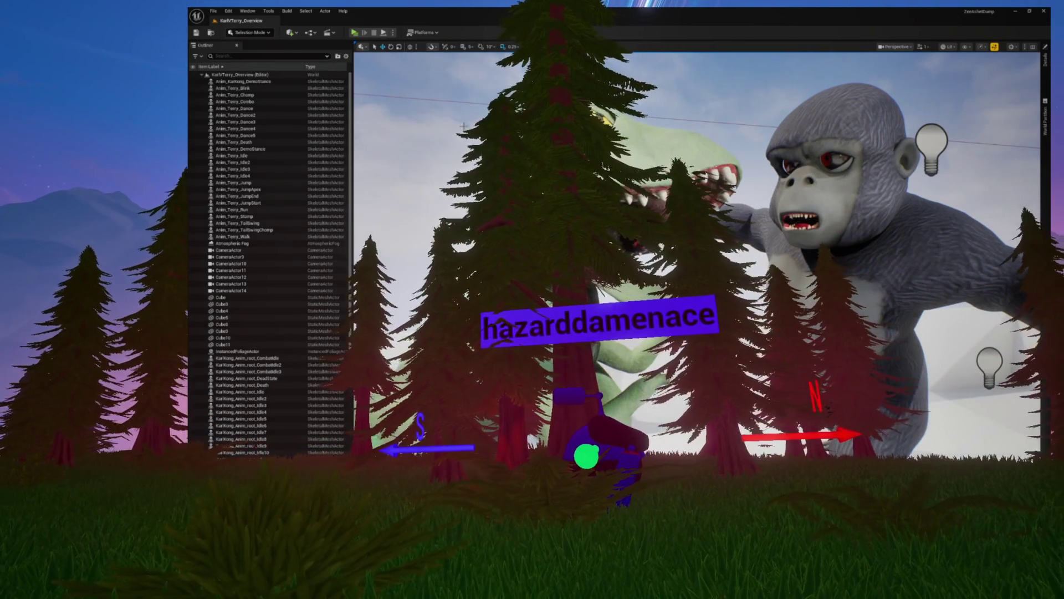
- Launch the KarlTerry_Overview level as a standalone game
left_click(354, 34)
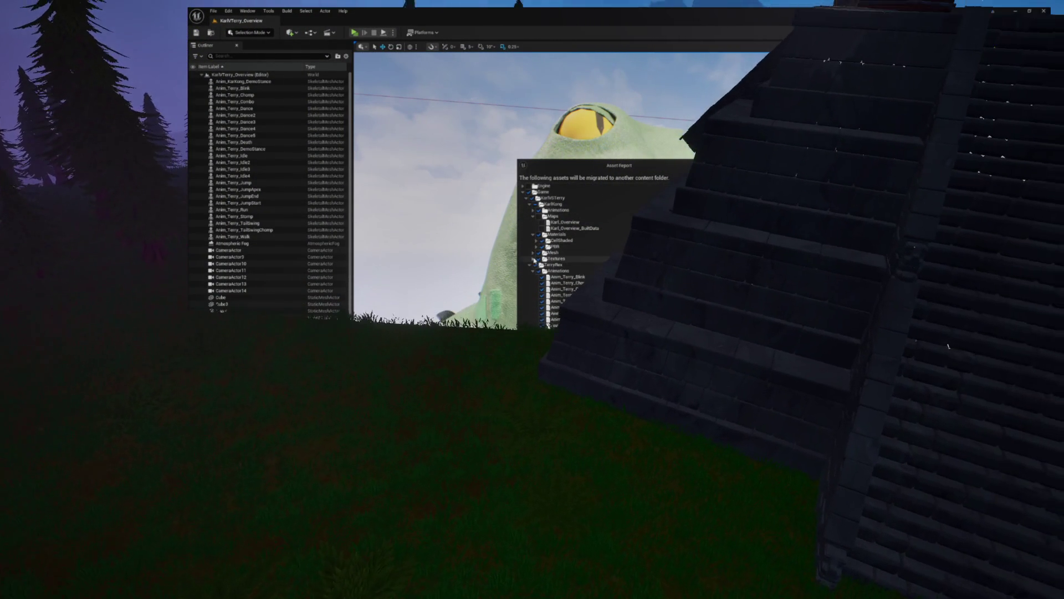
- Collapse the TerryRex Animations folder in the Asset Report and accept the migration list
left_click(533, 271)
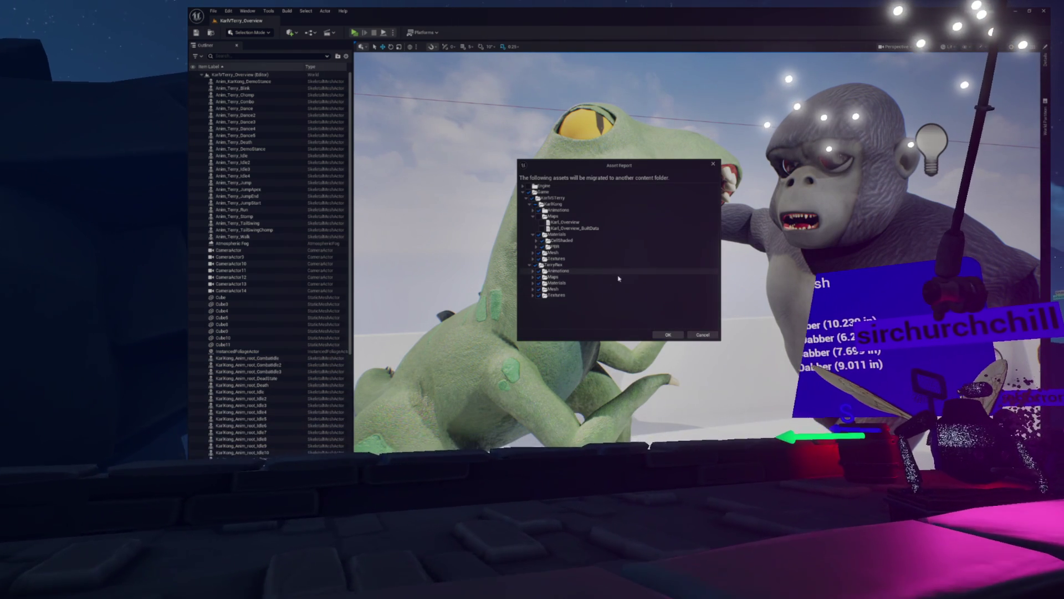
left_click(666, 335)
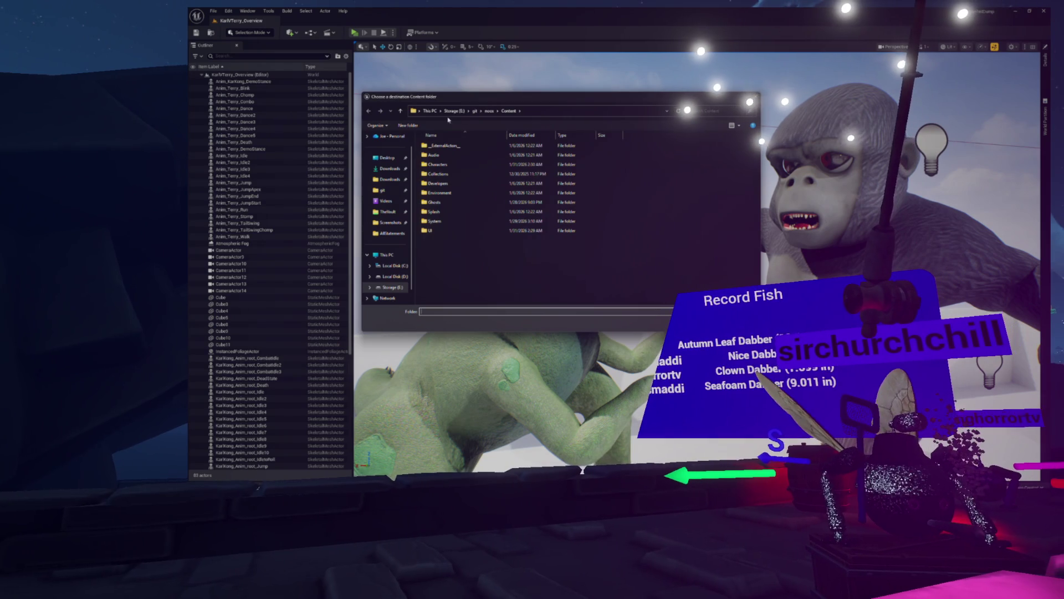
- Choose git/DabRig/Content as the migration destination and start the migration
left_click(475, 110)
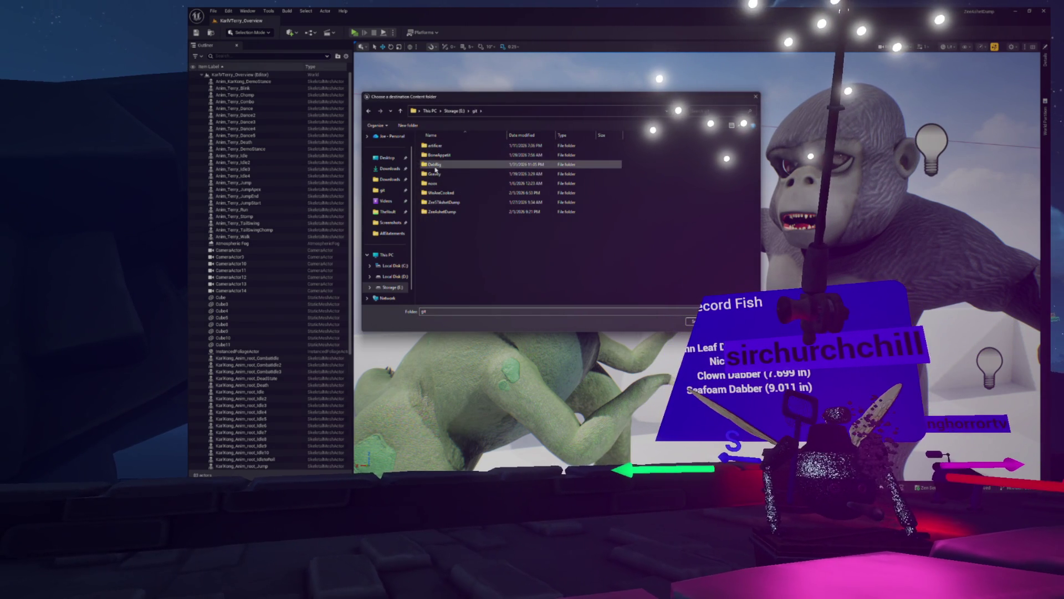
double_click(438, 163)
left_click(435, 173)
left_click(436, 202)
left_click(695, 321)
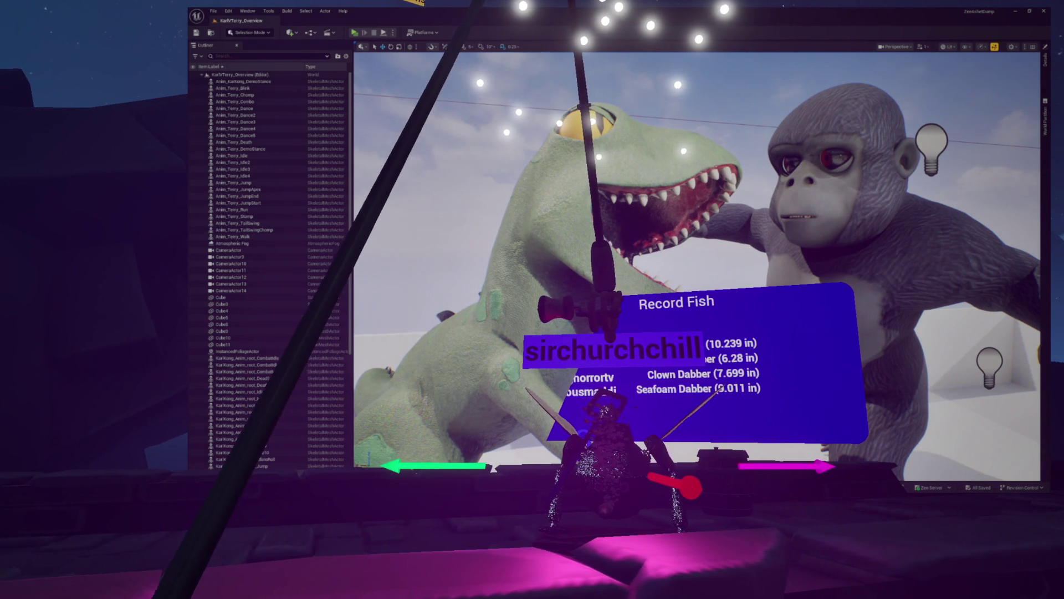
left_click(215, 36)
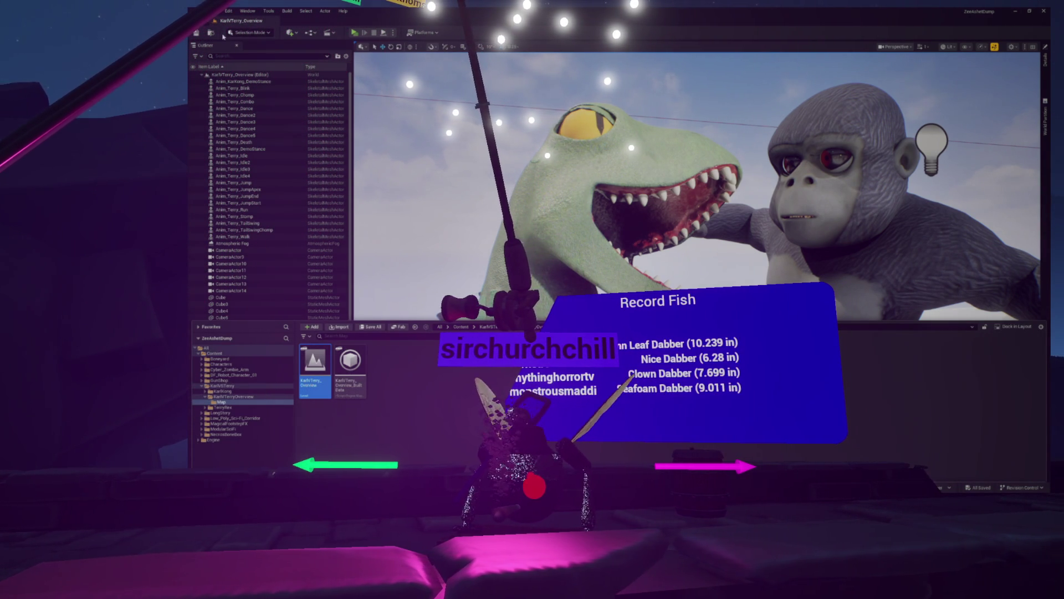
left_click(248, 26)
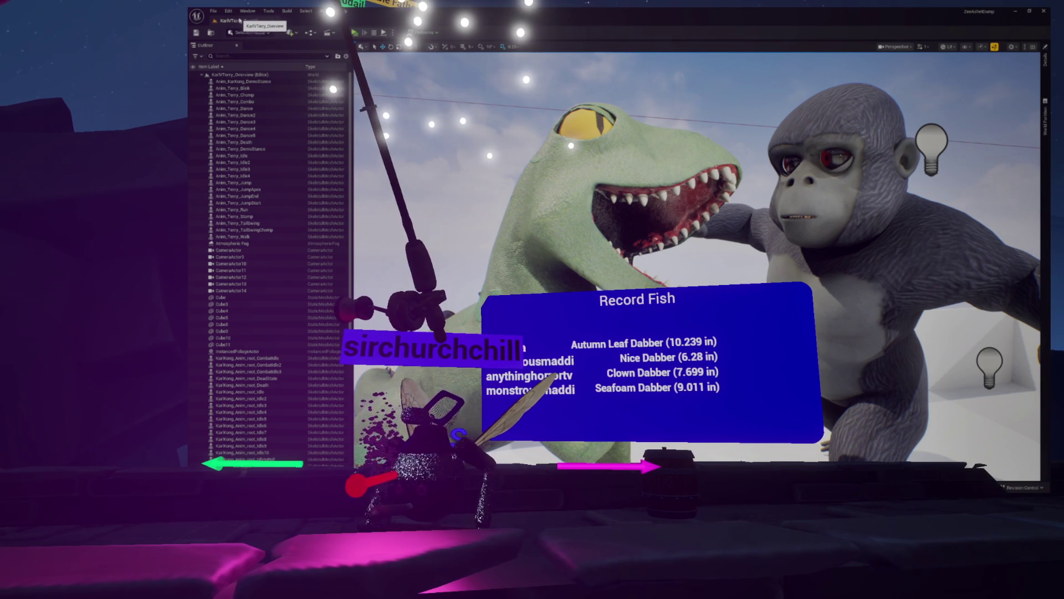
left_click(202, 75)
left_click(202, 75)
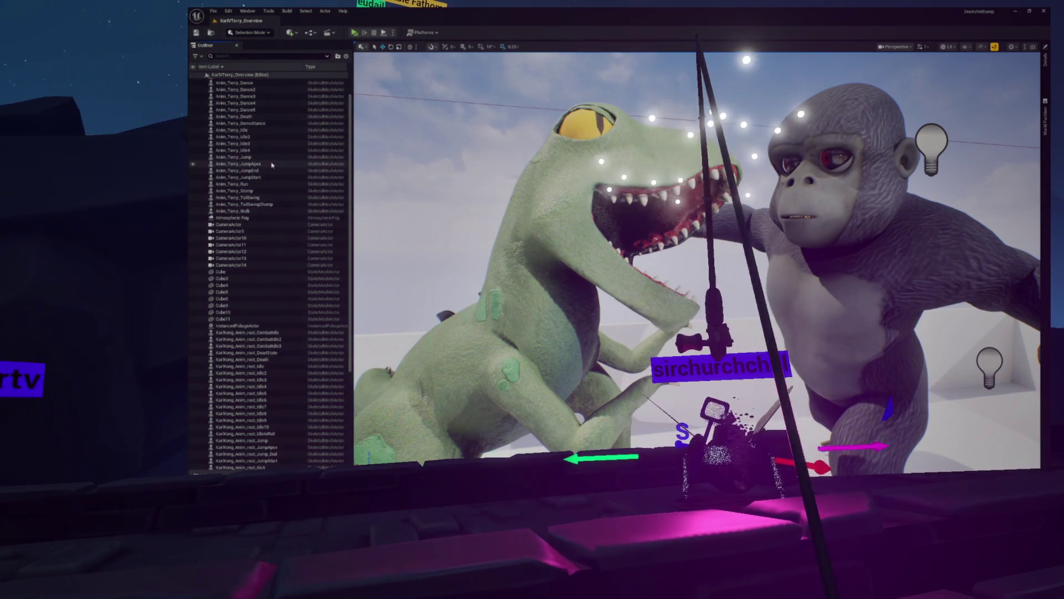
scroll(271, 165, "up", 3)
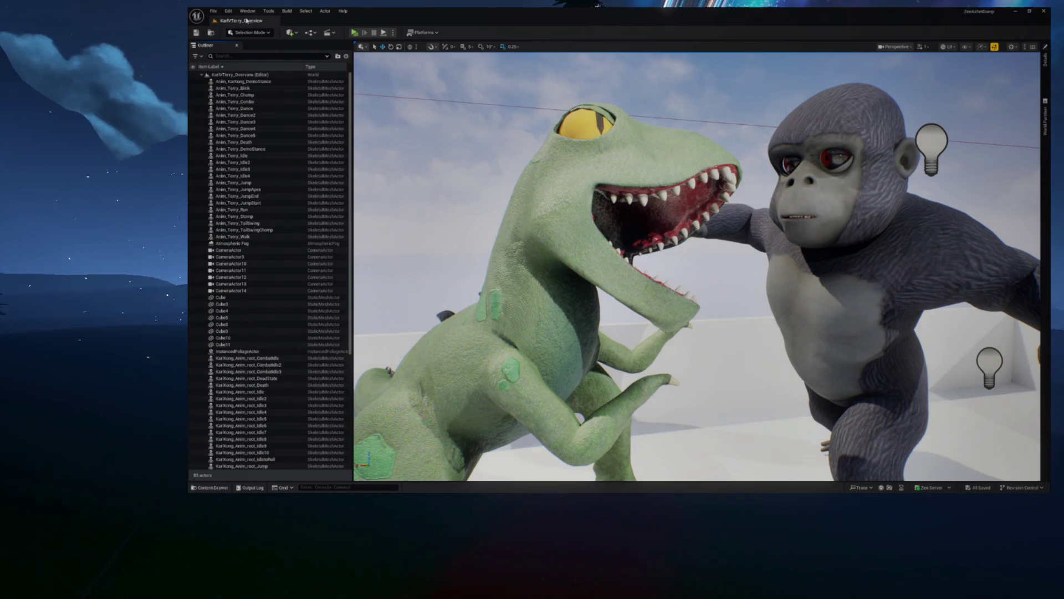
- Open the Content Drawer, then switch to the DabRig editor window
key("ctrl+space")
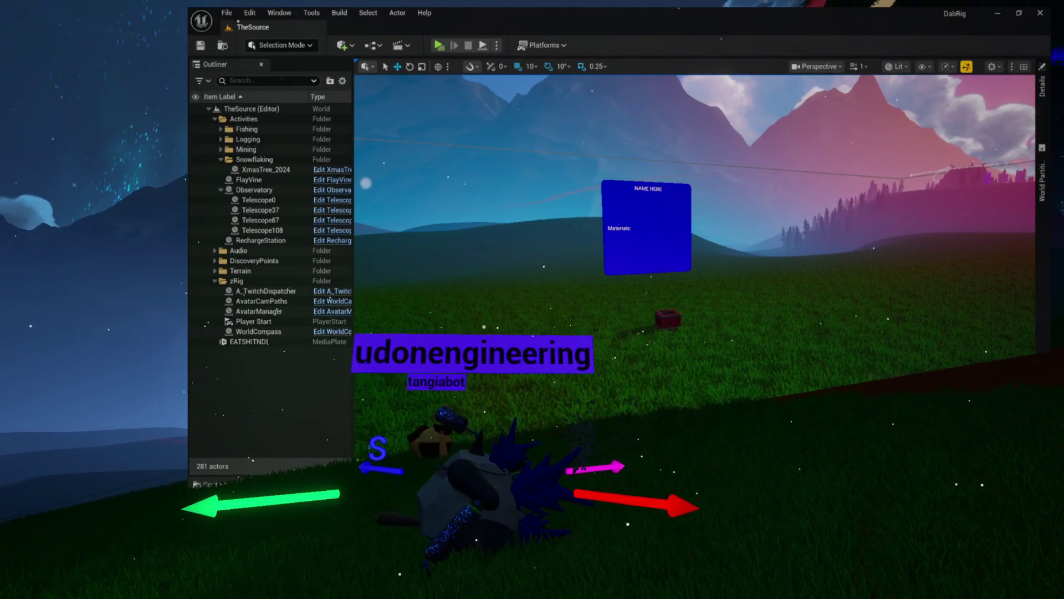
key("alt+Tab")
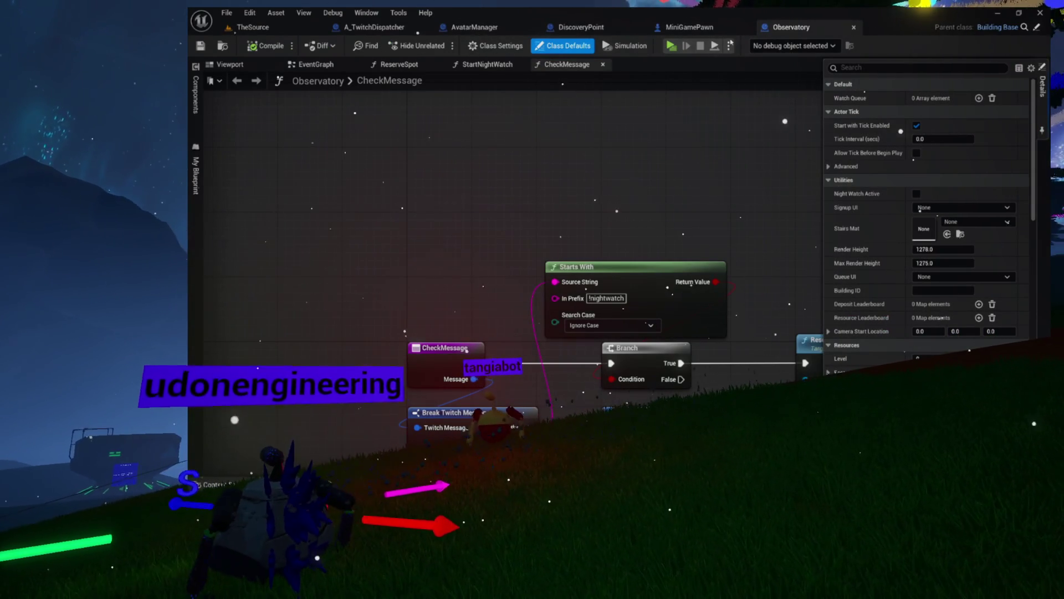
- Close the Observatory, MiniGamePawn, DiscoveryPoint, AvatarManager and A_TwitchDispatcher blueprint tabs
left_click(854, 28)
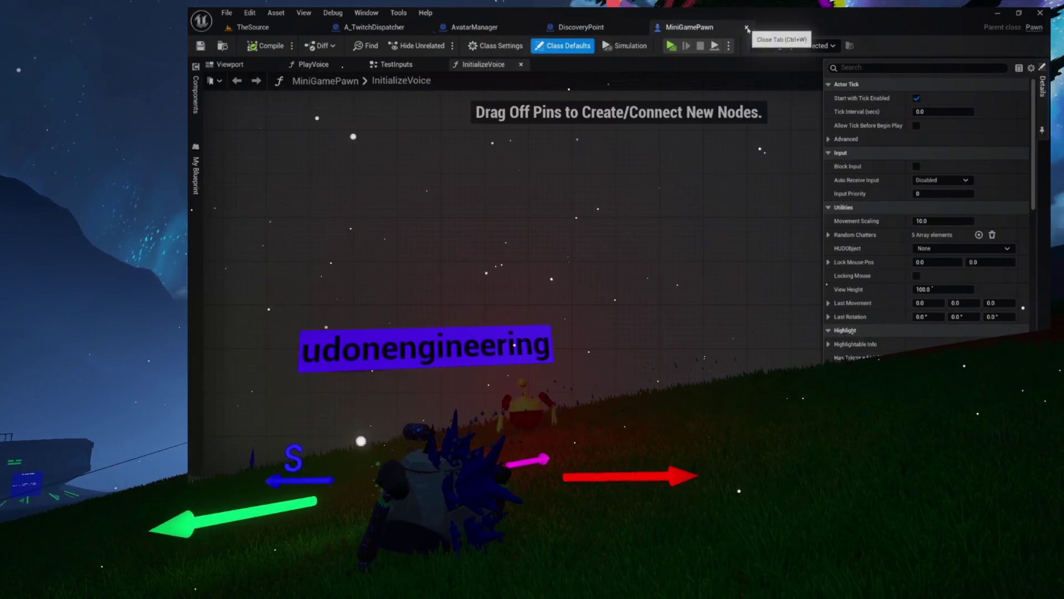
left_click(746, 27)
left_click(639, 28)
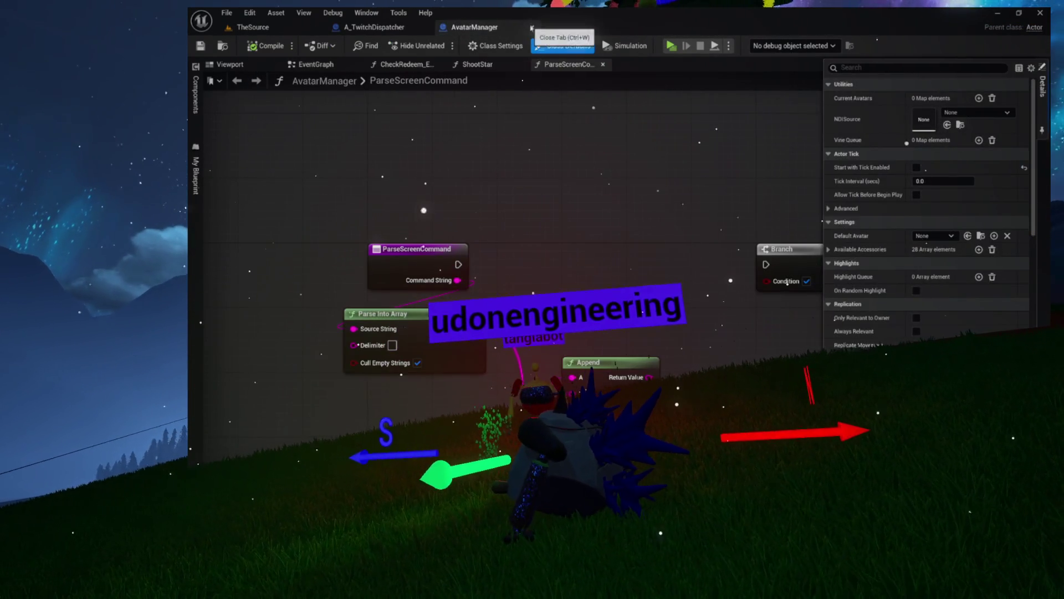
left_click(532, 27)
left_click(426, 28)
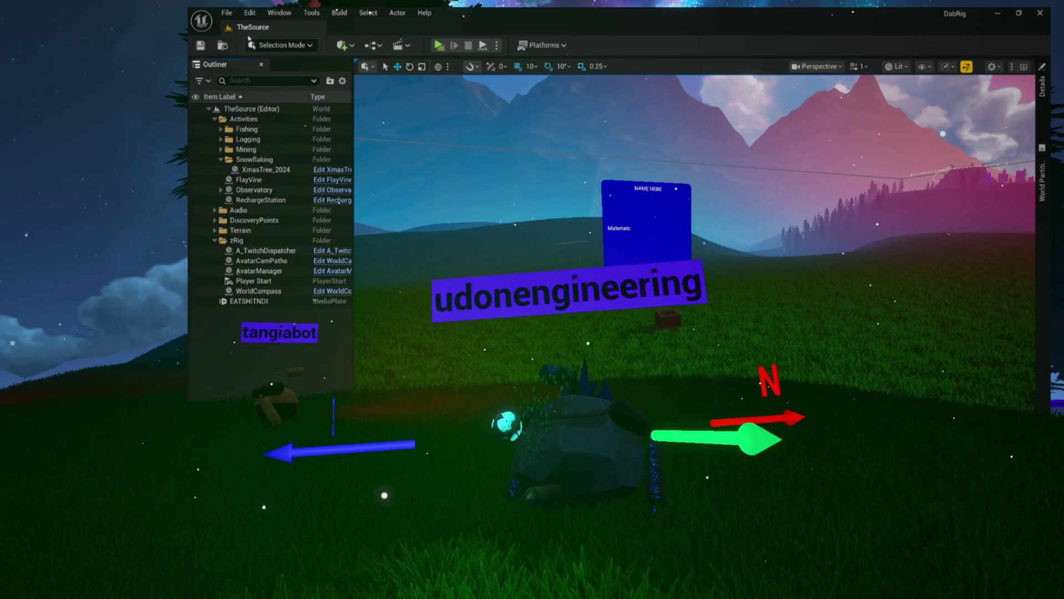
- Open the Content Drawer with Ctrl+Space
key("ctrl+space")
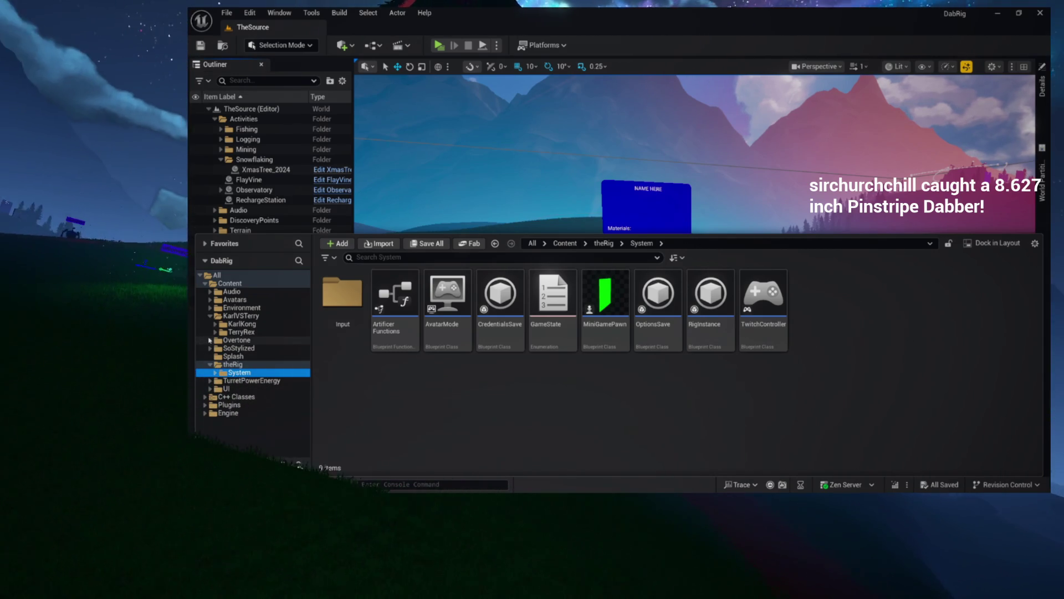
- Browse the Environment and Overtone folders to view the VoiceModels contents
left_click(210, 307)
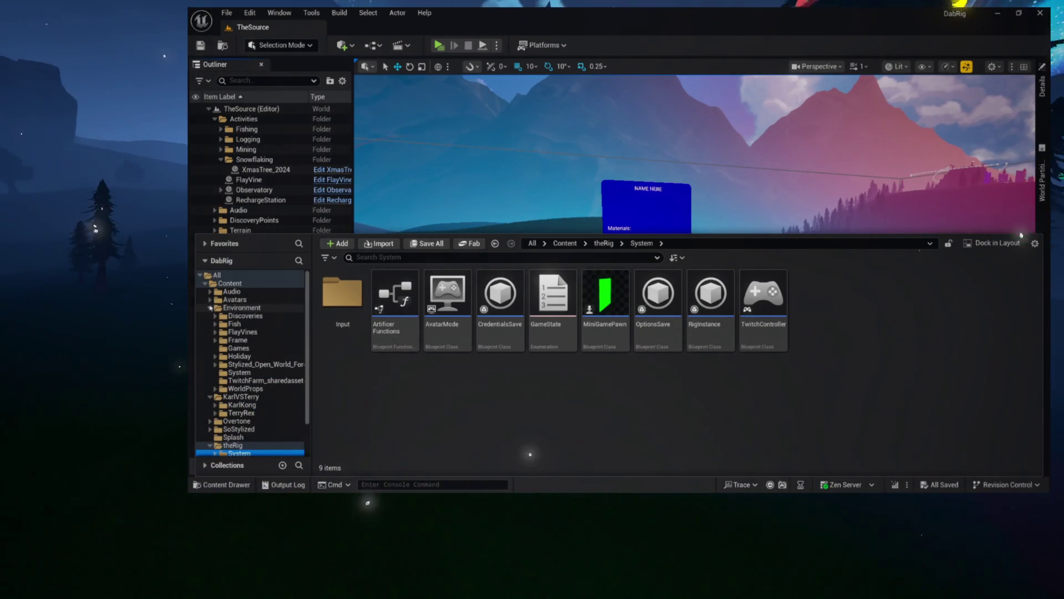
left_click(210, 308)
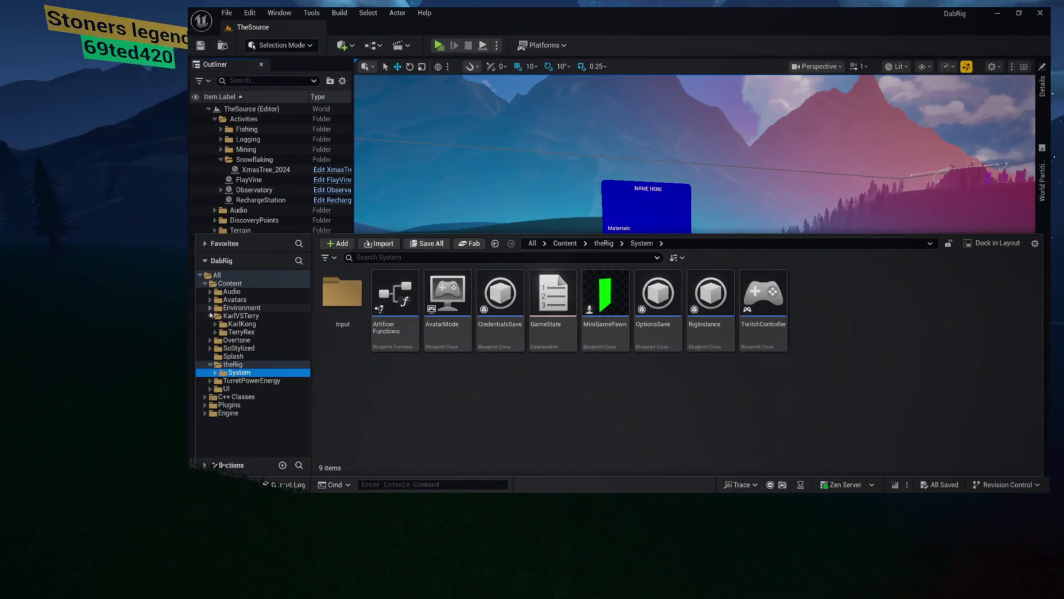
left_click(210, 315)
left_click(211, 324)
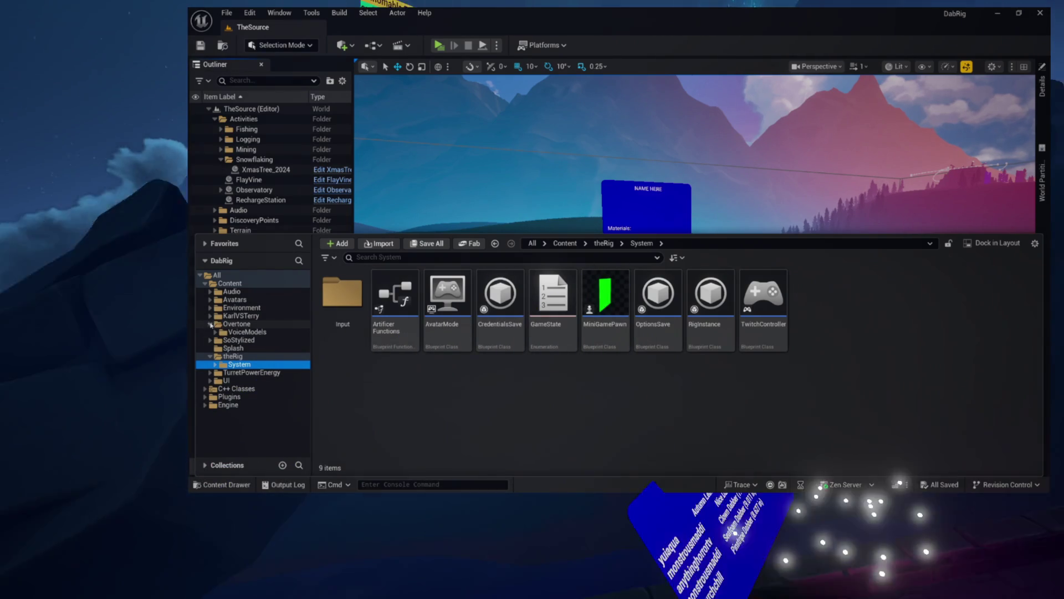
left_click(221, 333)
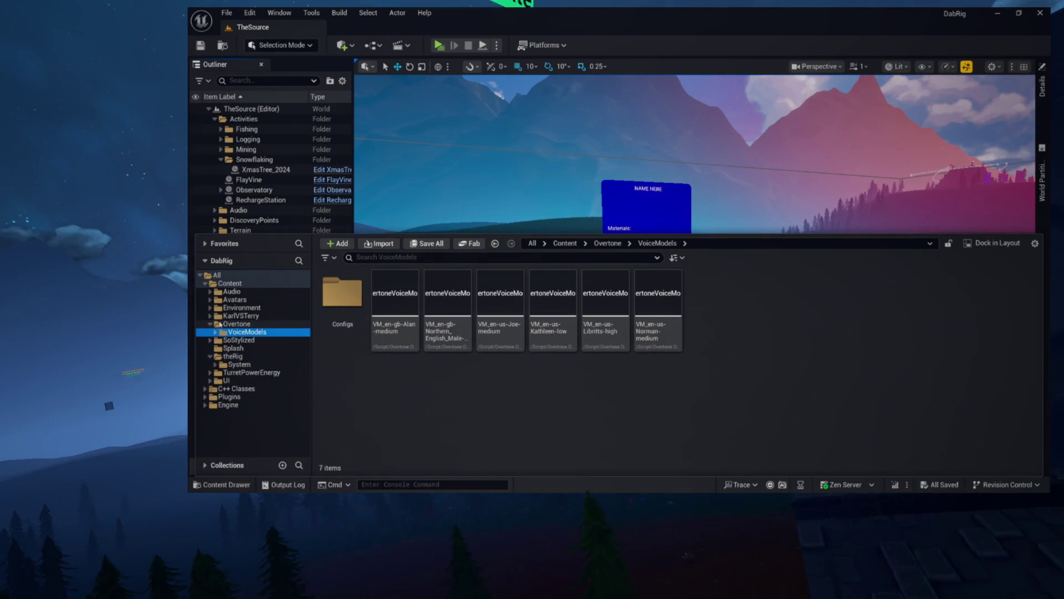
- Try deleting VoiceModels, cancel the prompt, and open the Message Log's load errors
key("Delete")
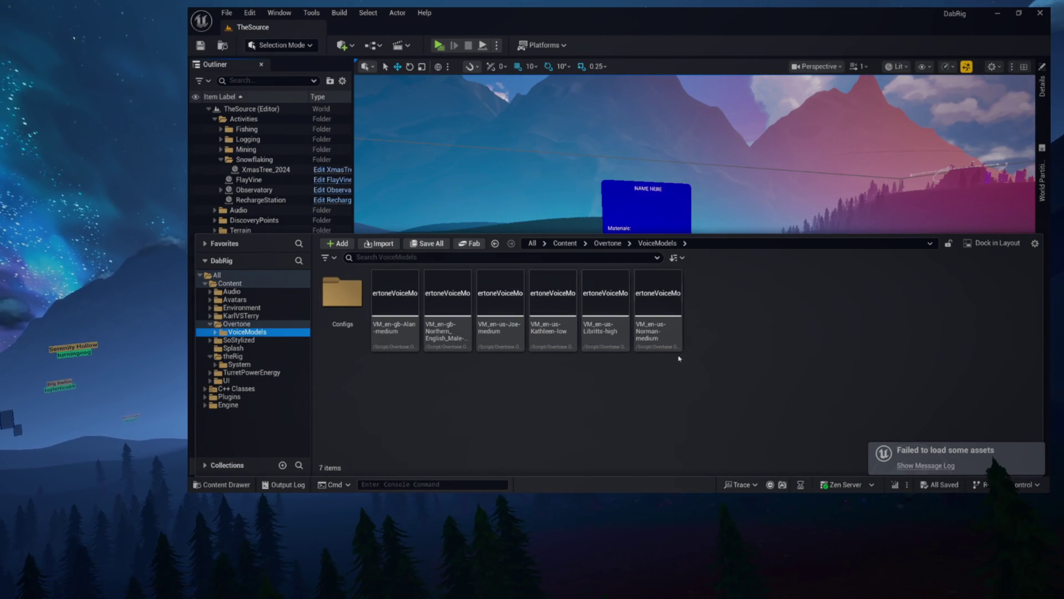
left_click(215, 332)
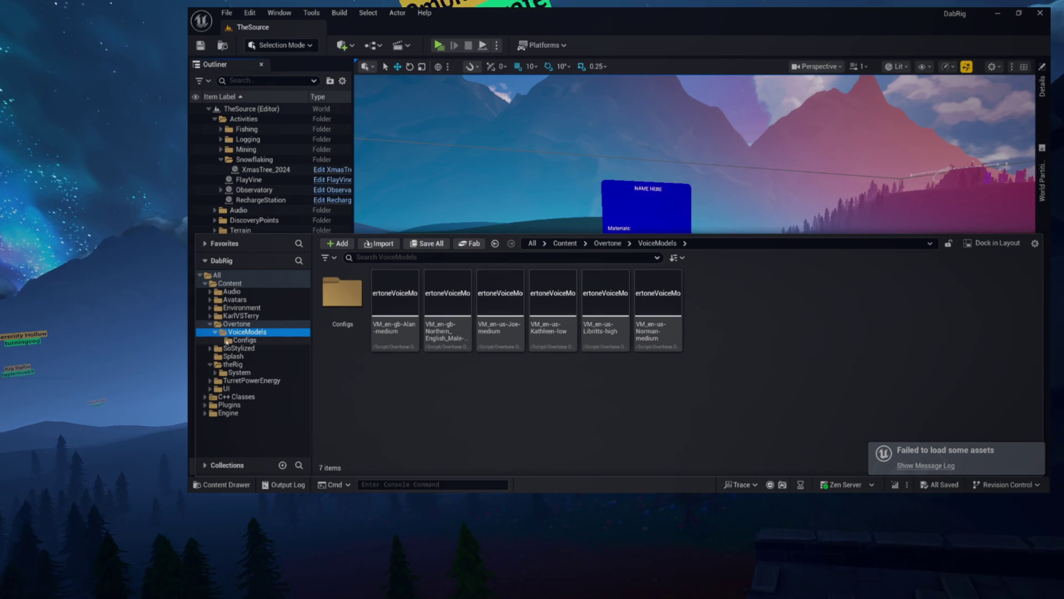
left_click(909, 465)
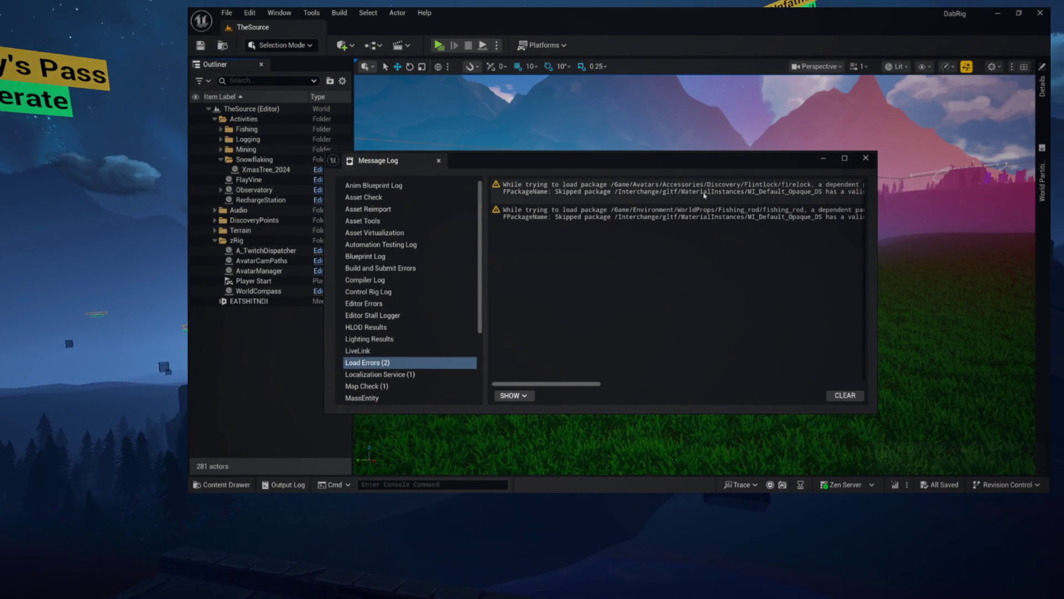
- Read the firelock and fishing_rod load warnings, then reopen the Content Drawer
left_click(537, 199)
left_click(610, 213)
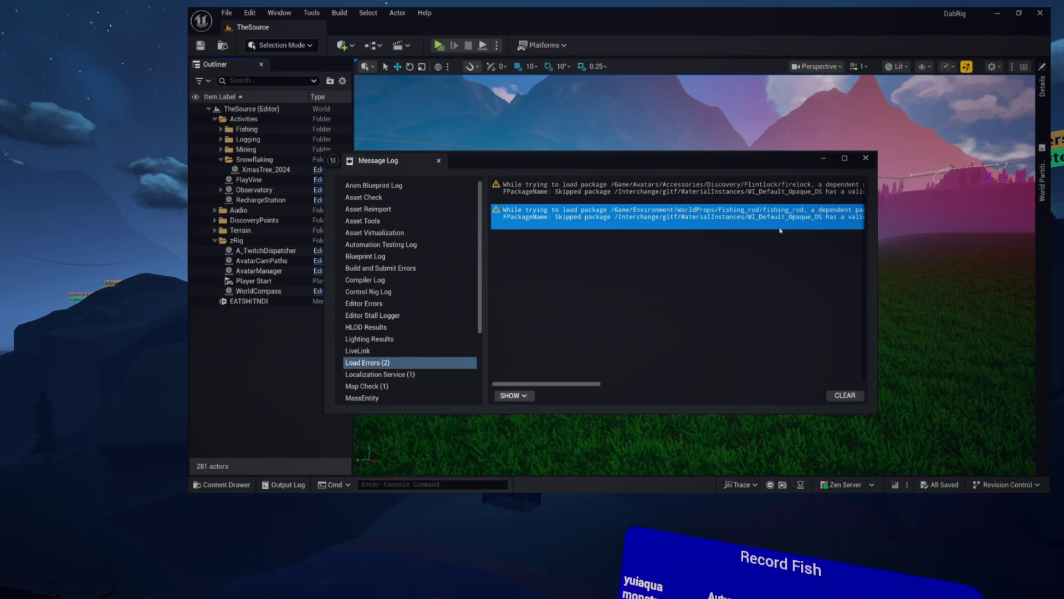
mouse_move(571, 386)
left_mouse_down()
mouse_move(853, 376)
mouse_move(565, 363)
mouse_move(715, 362)
mouse_move(597, 356)
mouse_move(666, 355)
left_mouse_up()
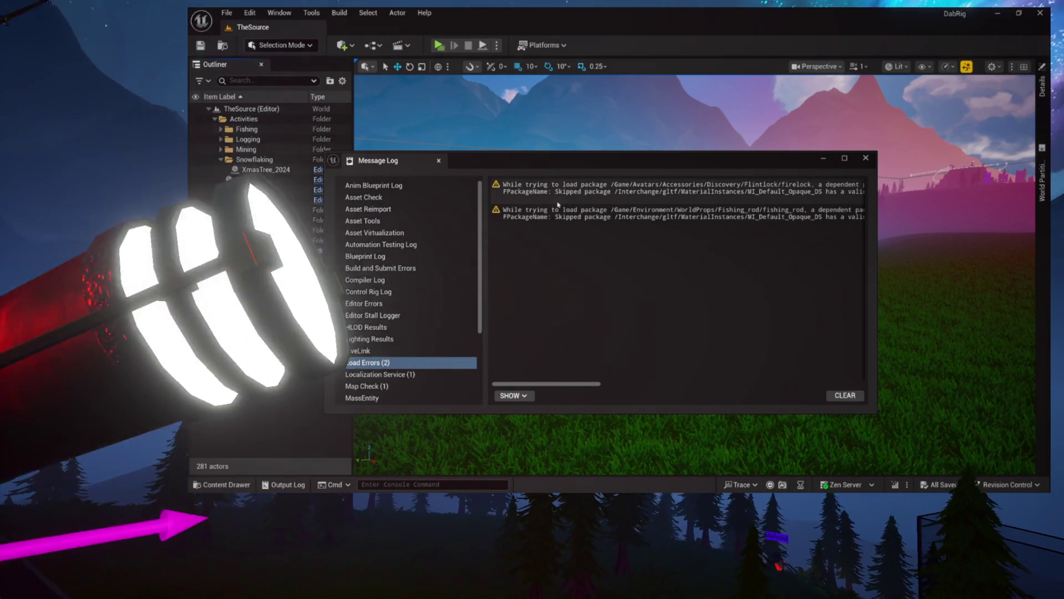
left_click(649, 187)
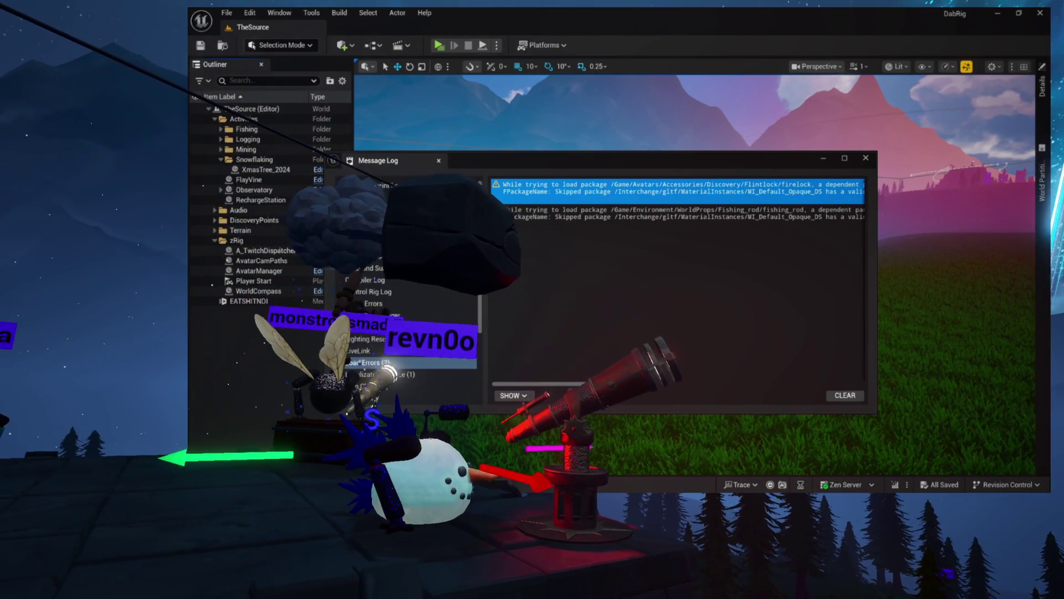
key("ctrl+space")
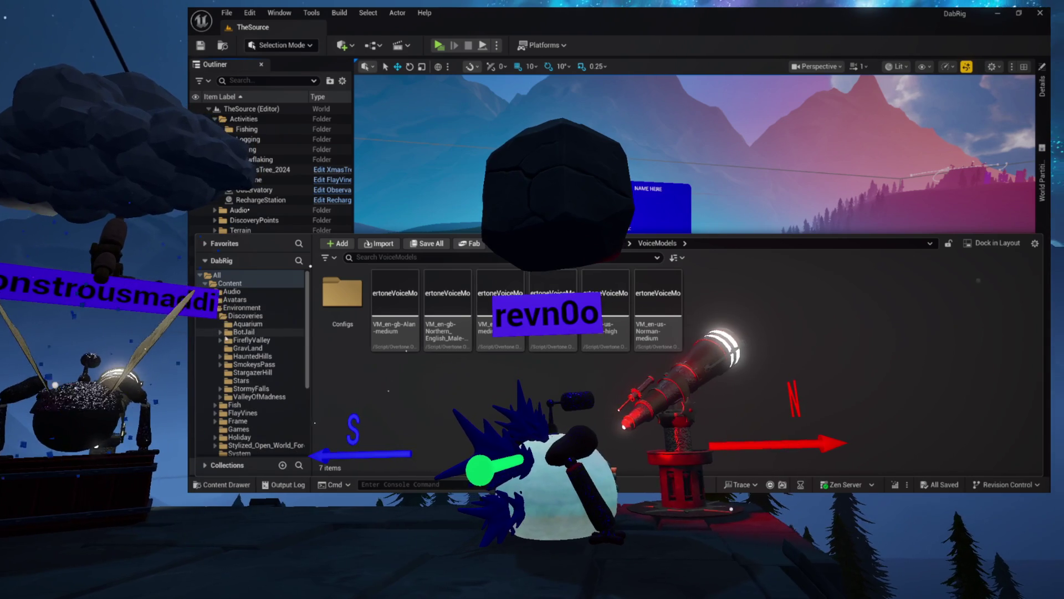
- Navigate to Avatars > Accessories > Discovery > Flintlock and open the firelock material instance
left_click(215, 316)
left_click(210, 307)
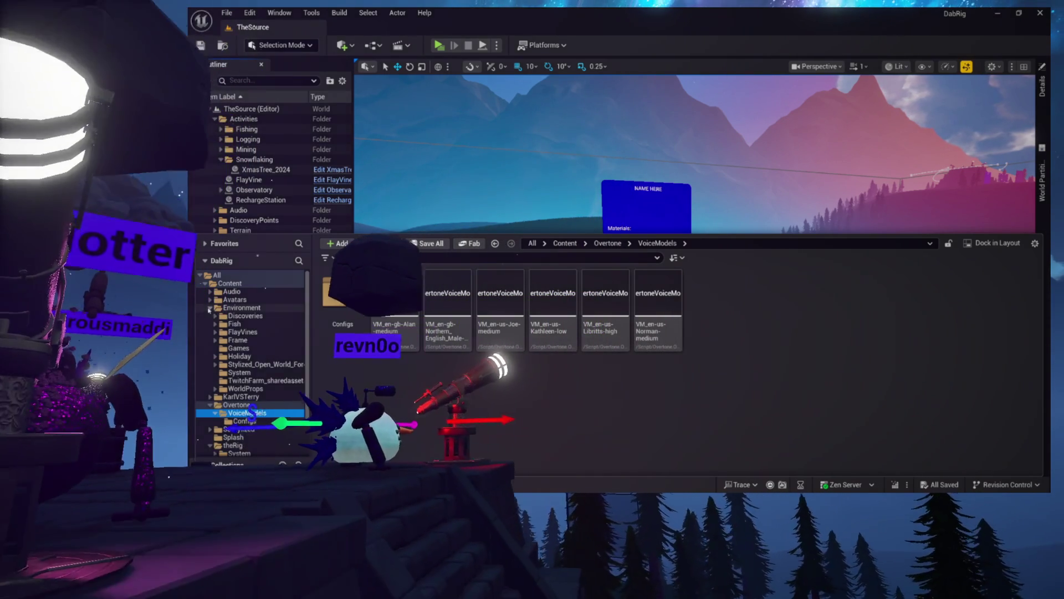
left_click(210, 300)
left_click(215, 308)
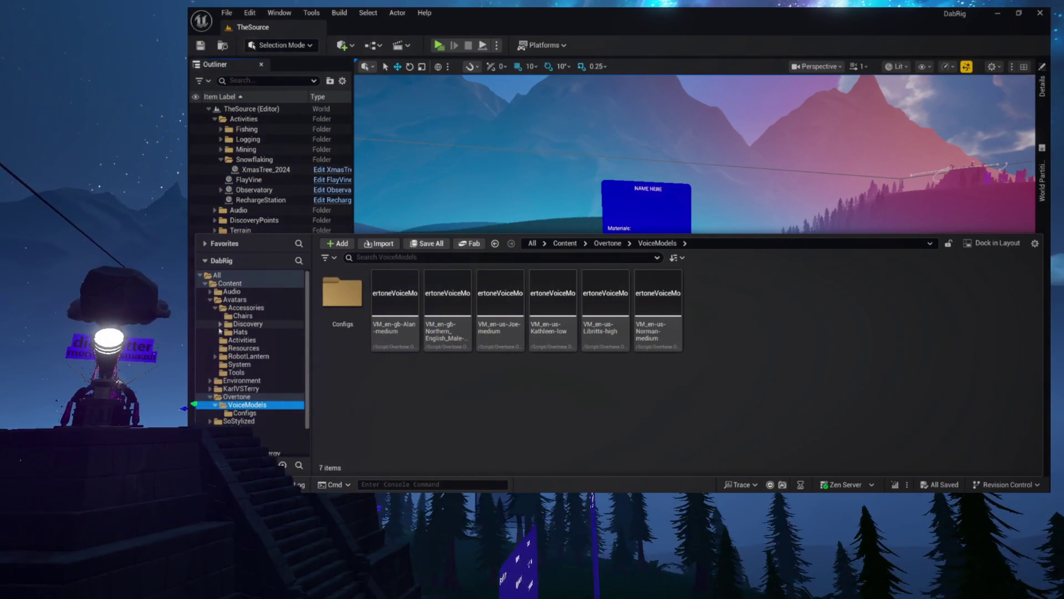
left_click(216, 324)
scroll(232, 335, "down", 3)
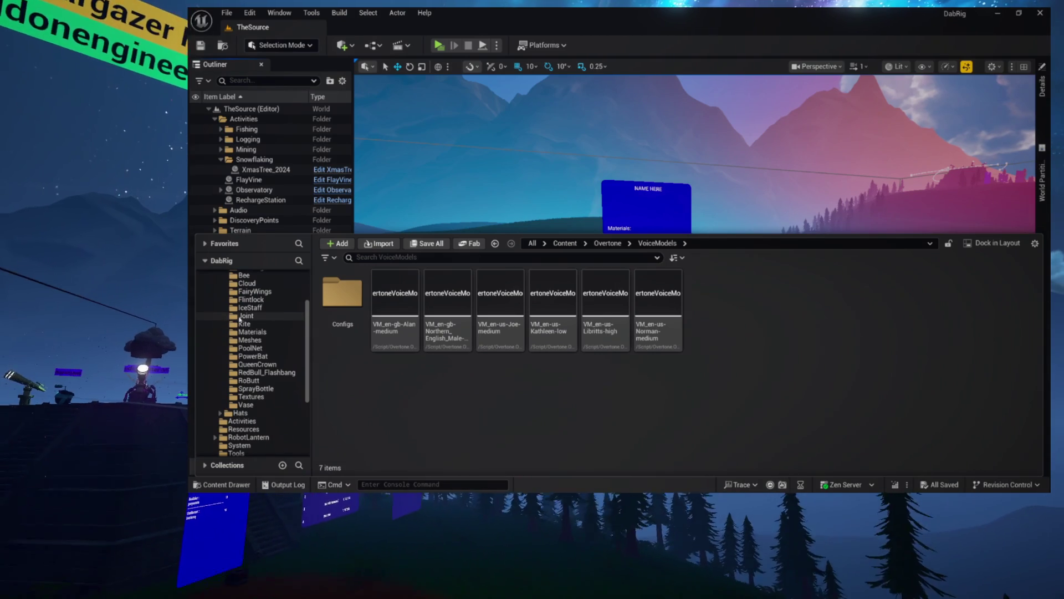
left_click(249, 300)
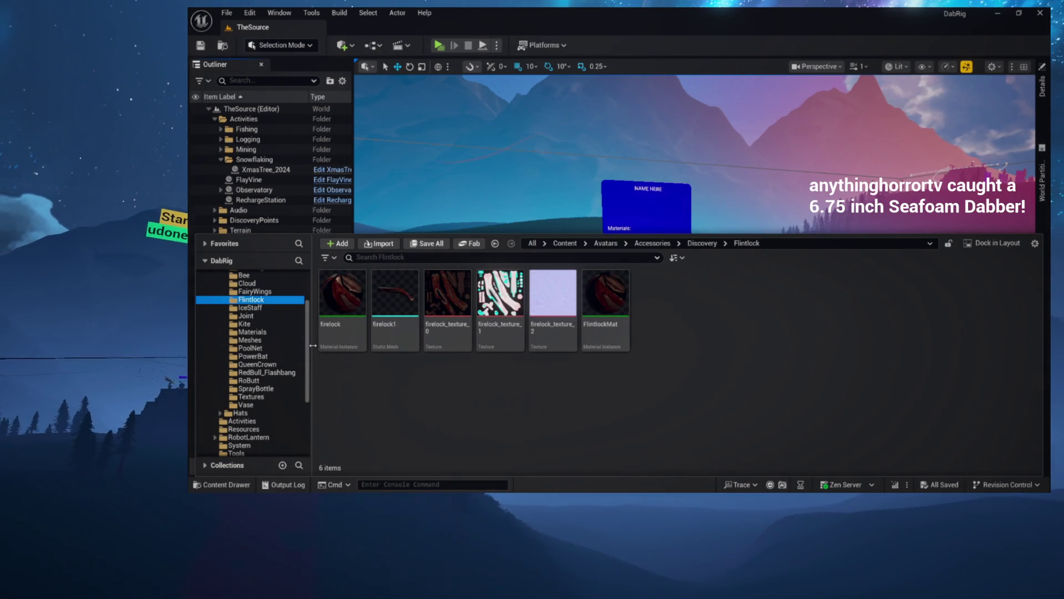
double_click(345, 335)
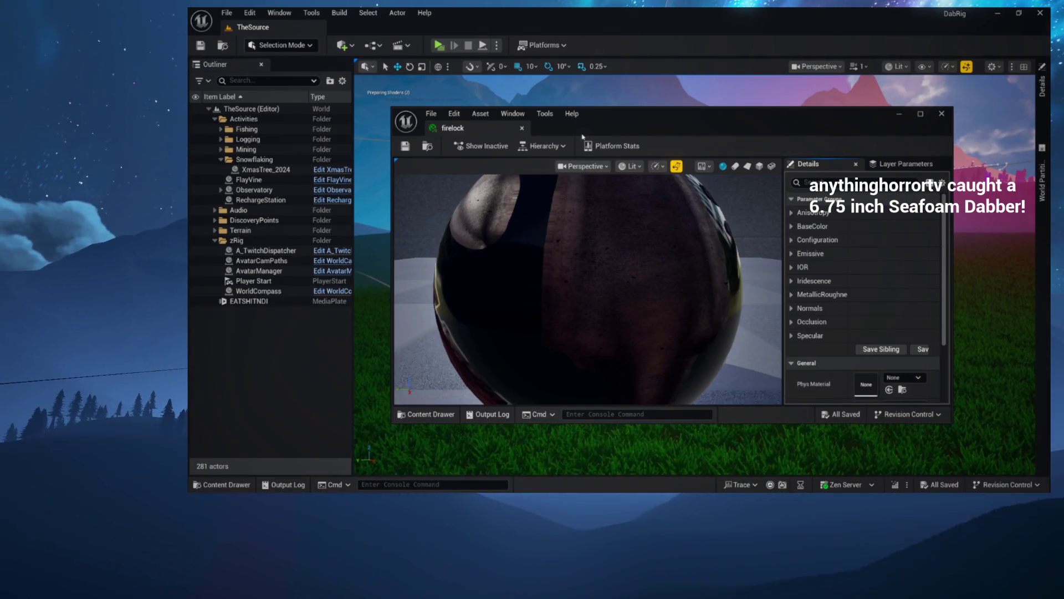
- Dock the firelock editor beside TheSource and reopen the Content Drawer at Flintlock
mouse_move(453, 127)
left_mouse_down()
mouse_move(555, 77)
mouse_move(499, 28)
left_mouse_up()
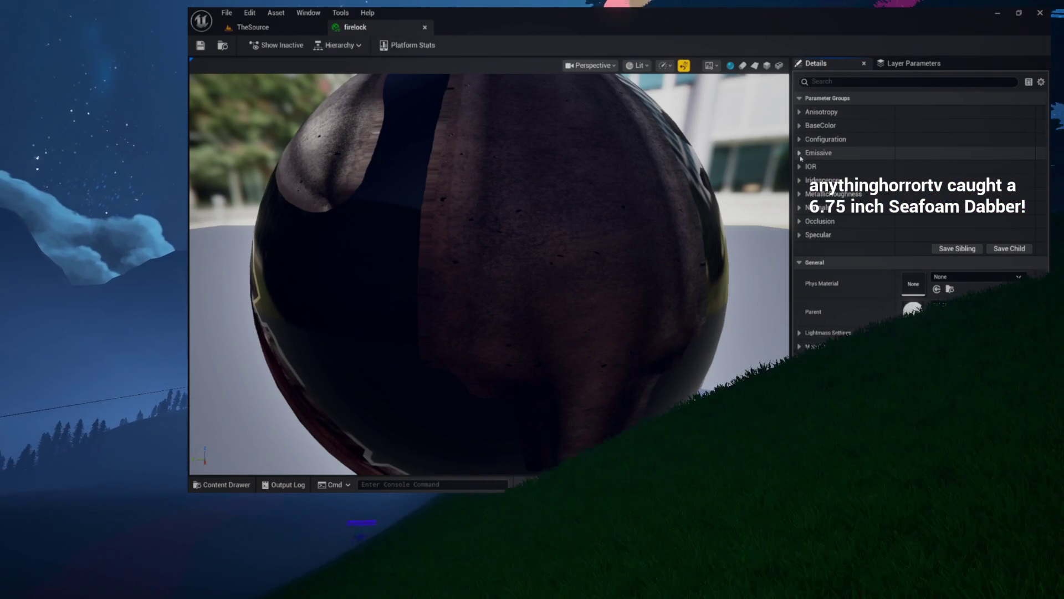
key("ctrl+space")
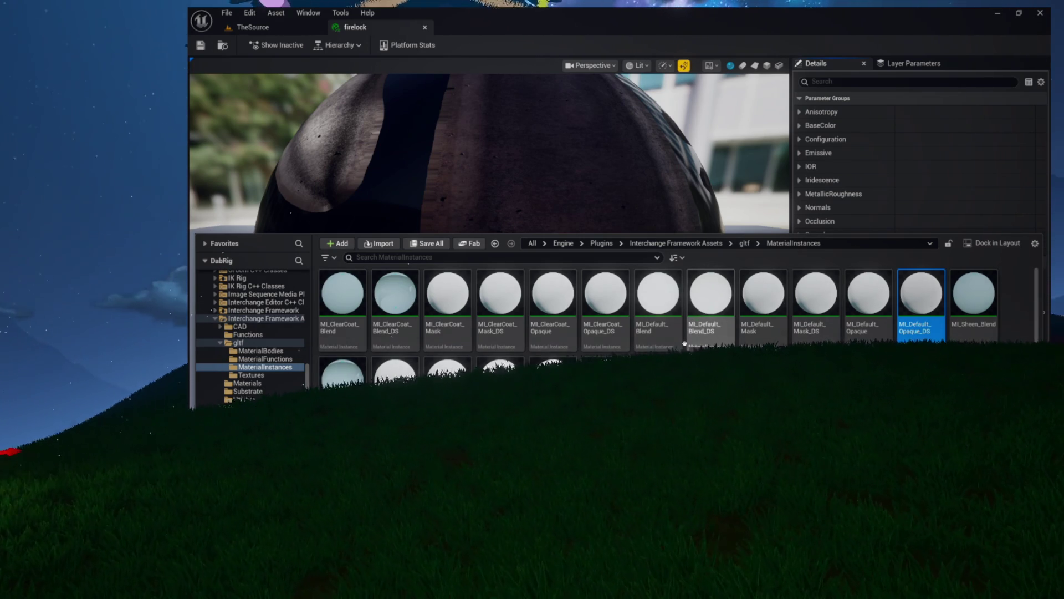
key("ctrl+space")
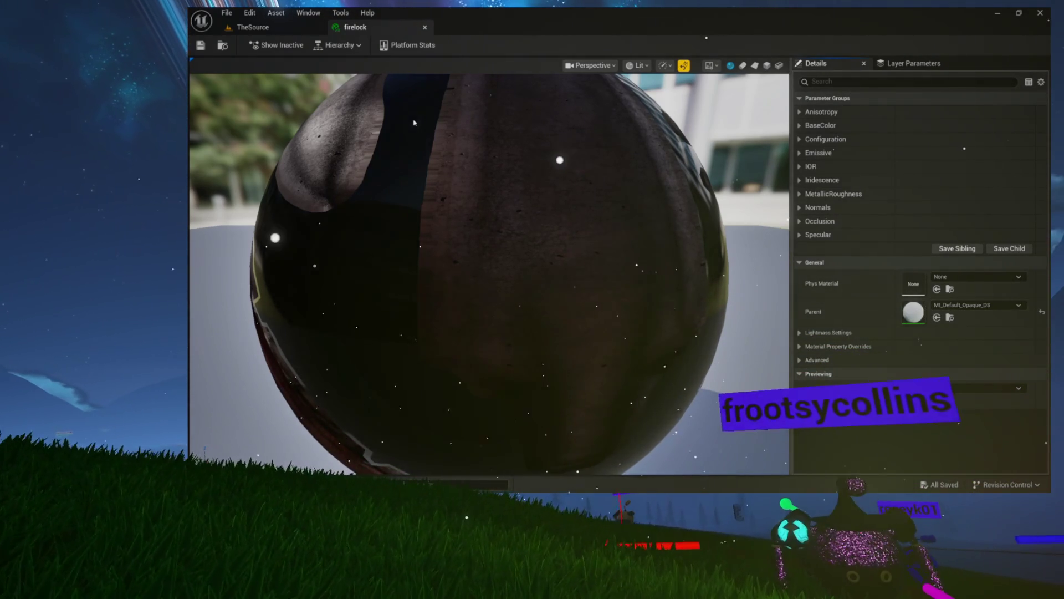
left_click(222, 47)
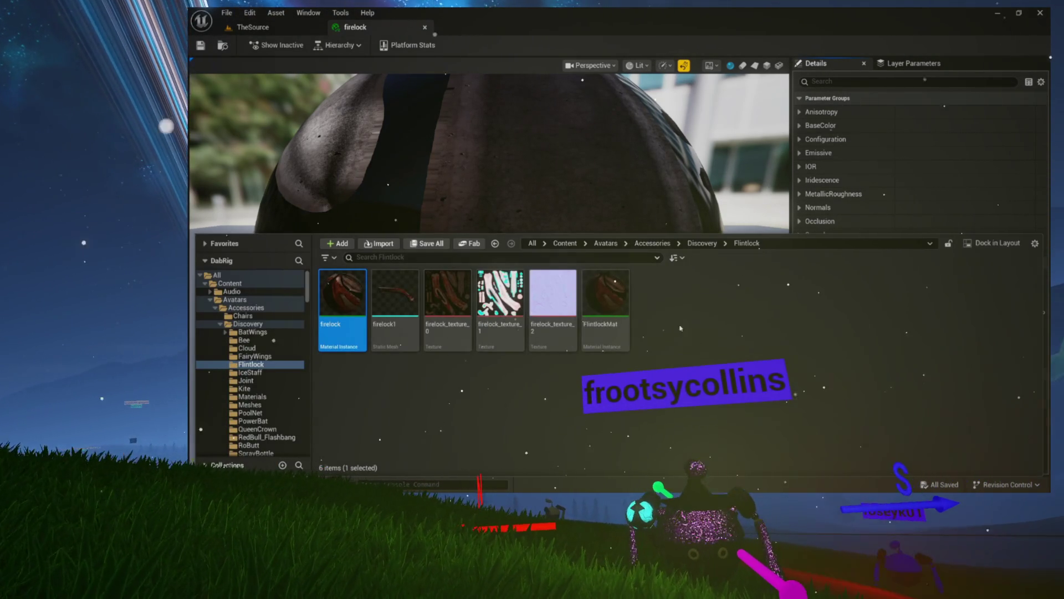
- Go to Discovery > Materials and select the M_Stylized_Mace material
right_click(688, 337)
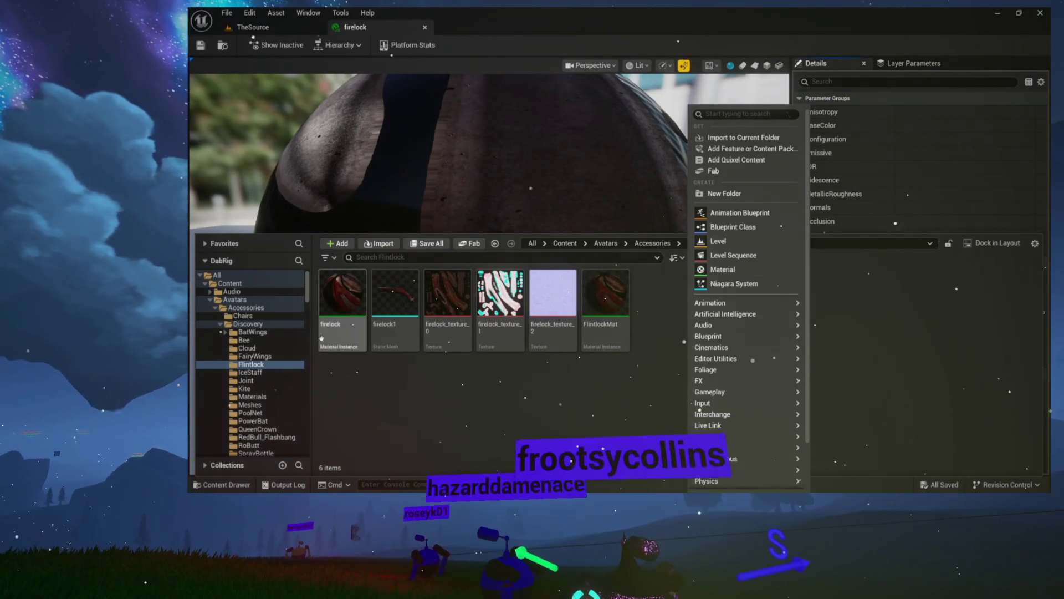
scroll(269, 342, "down", 2)
scroll(268, 342, "down", 2)
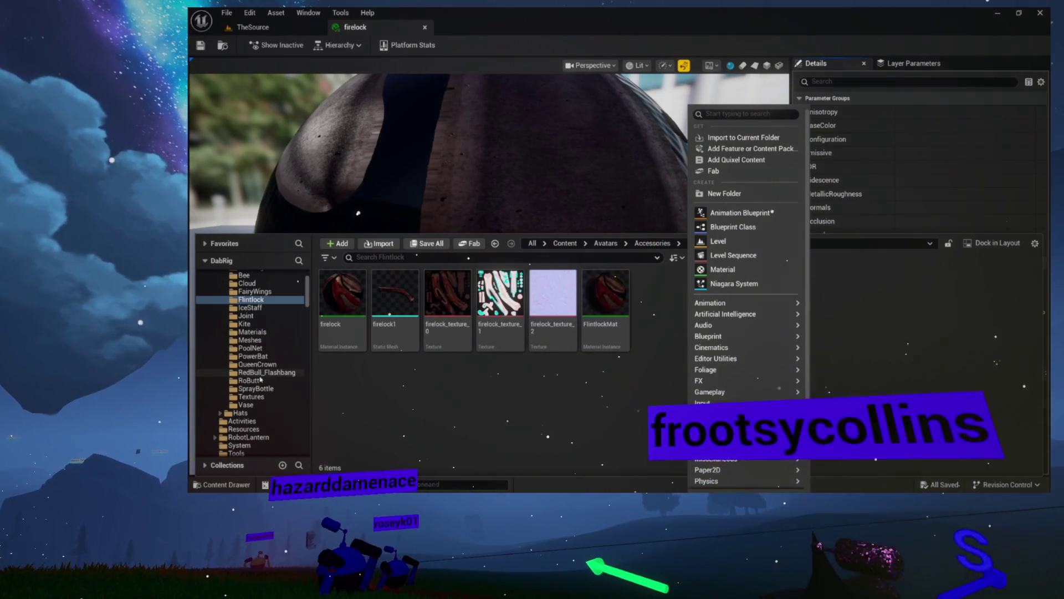
left_click(274, 331)
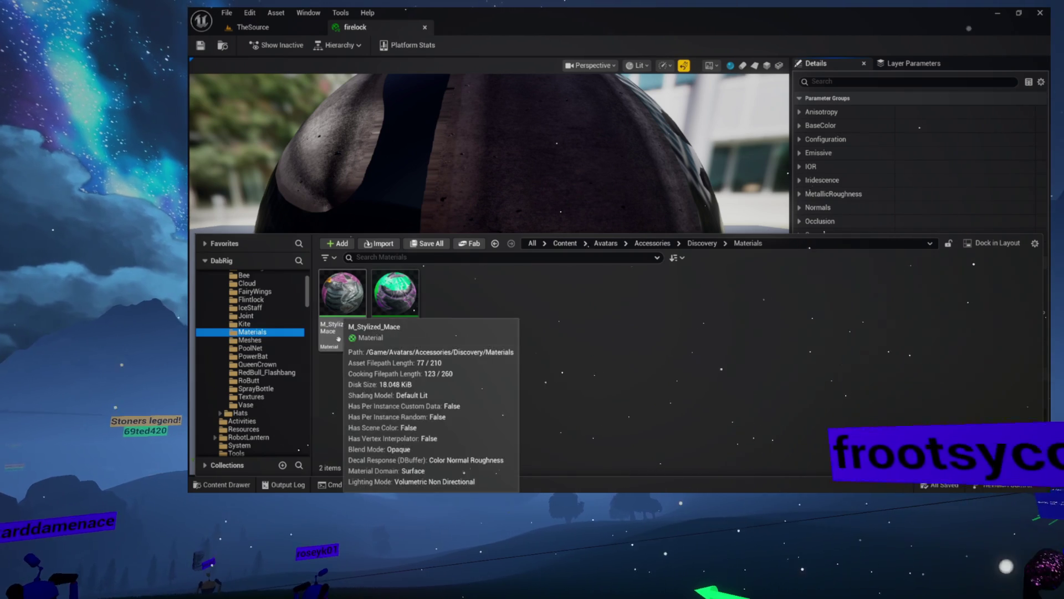
left_click(339, 308)
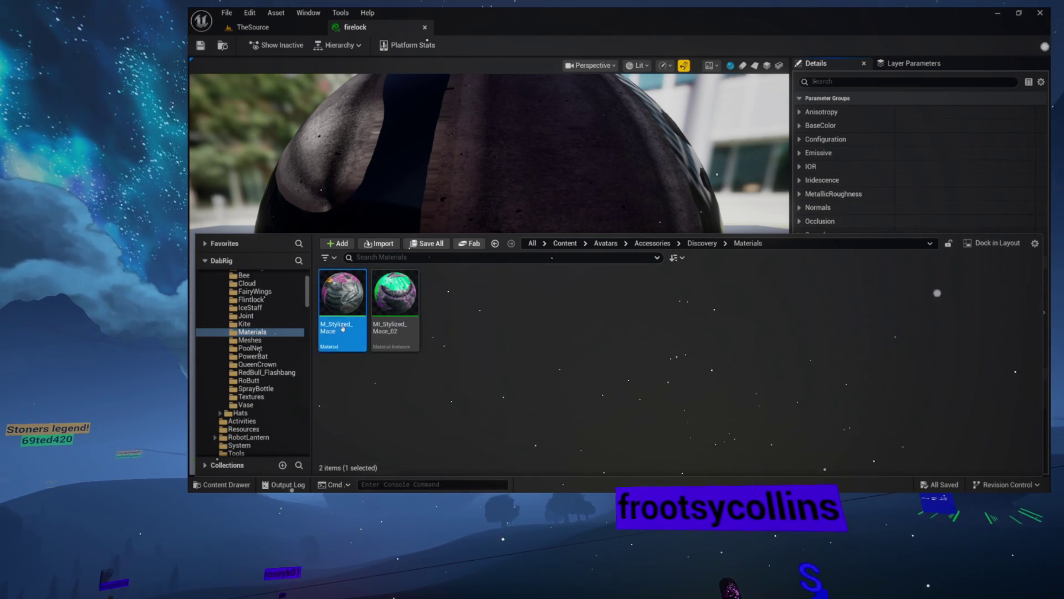
double_click(342, 294)
mouse_move(466, 171)
left_mouse_down()
mouse_move(527, 169)
mouse_move(445, 161)
mouse_move(491, 159)
left_mouse_up()
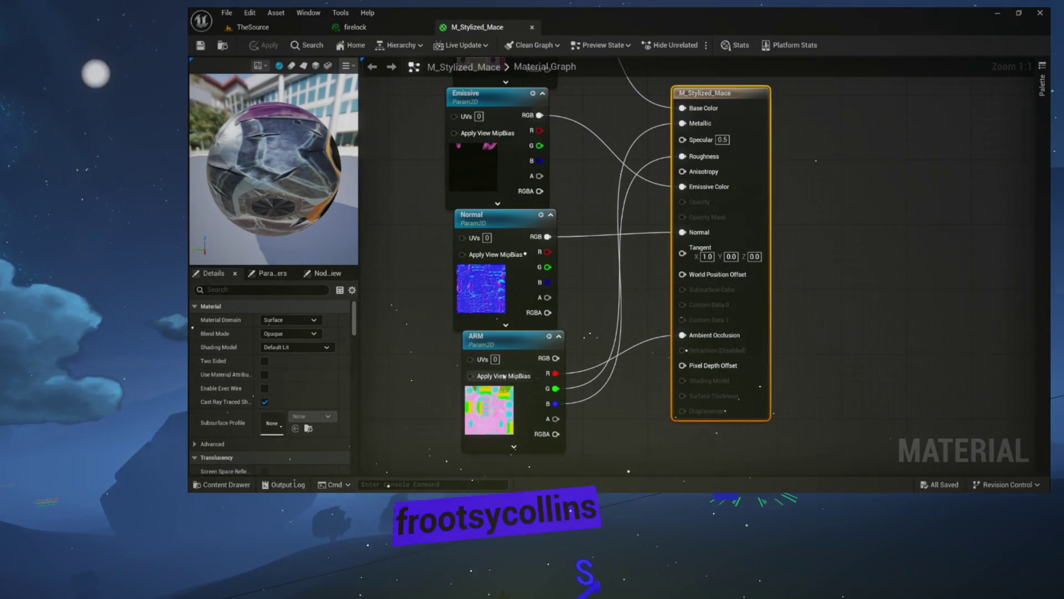
left_click_drag(473, 359, 501, 461)
mouse_move(597, 303)
left_mouse_down()
mouse_move(610, 349)
mouse_move(537, 339)
mouse_move(630, 335)
mouse_move(639, 314)
left_mouse_up()
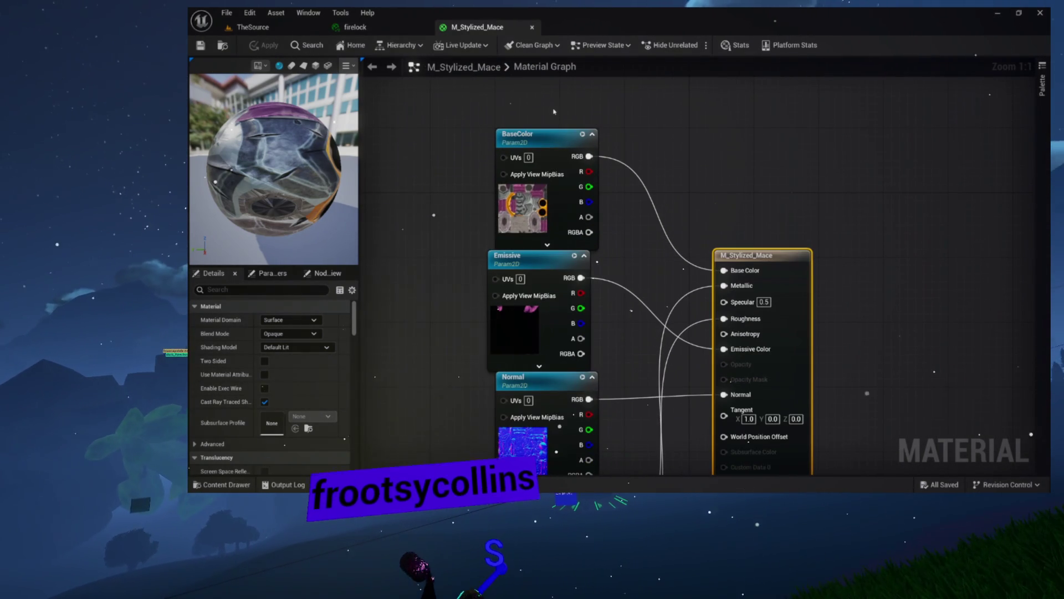
left_click(532, 27)
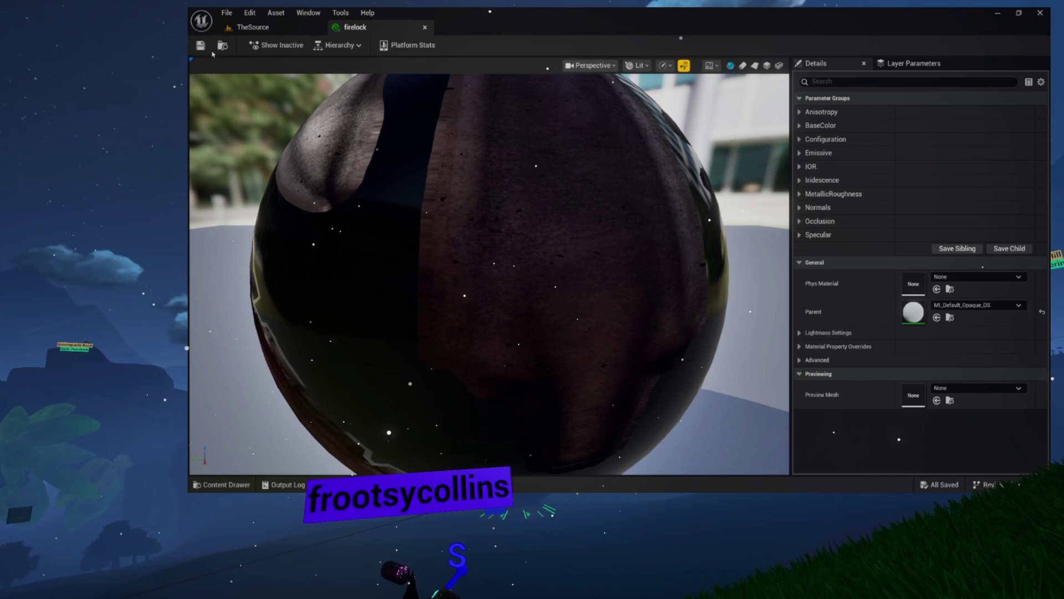
- Create a new Material named M_BaseLitTex in the Flintlock folder and open it
left_click(221, 484)
right_click(660, 388)
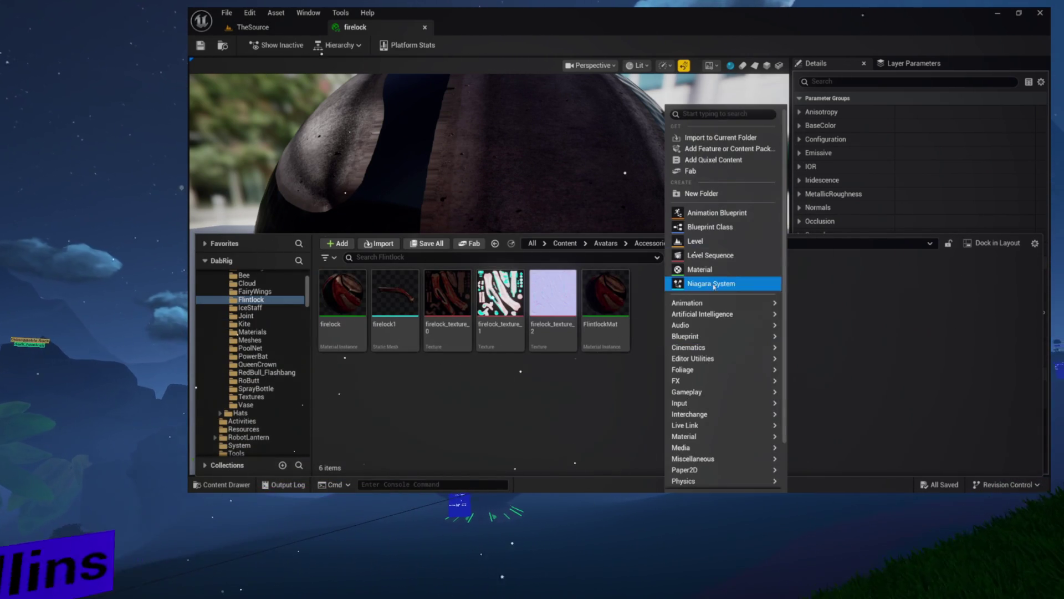
left_click(713, 270)
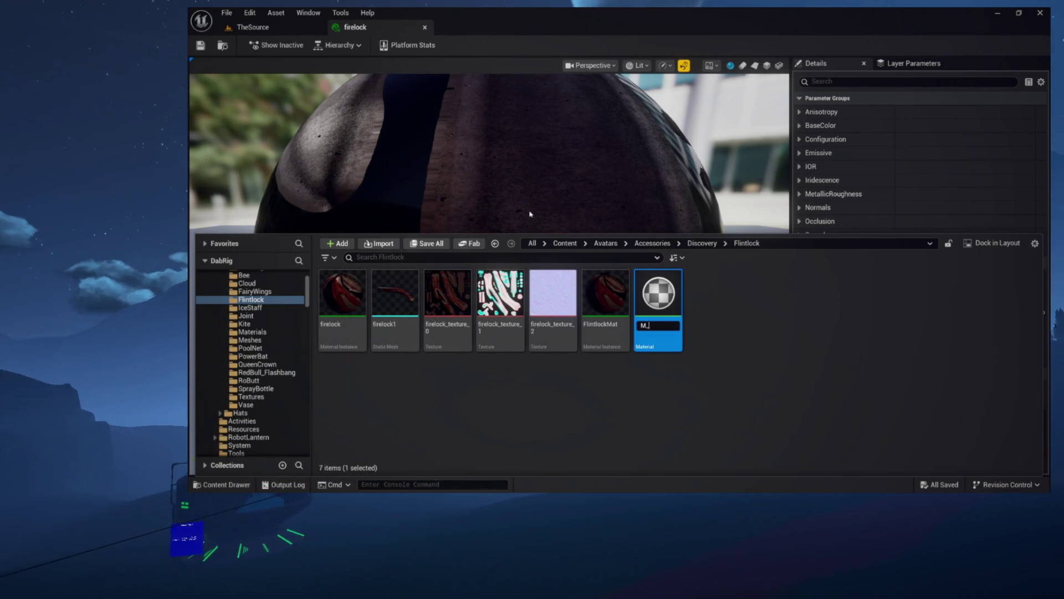
type("Bas")
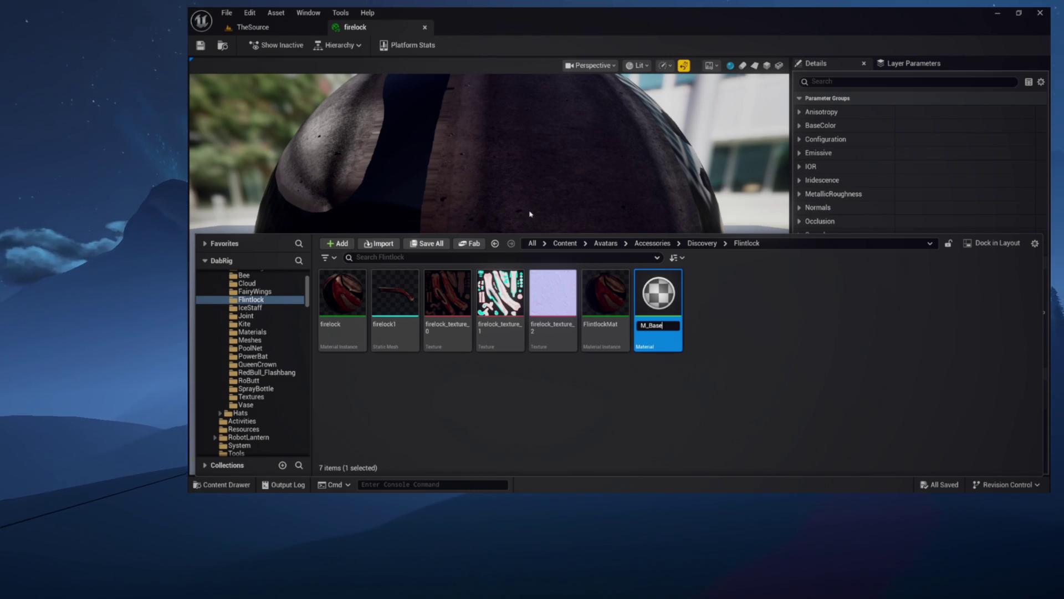
type("e")
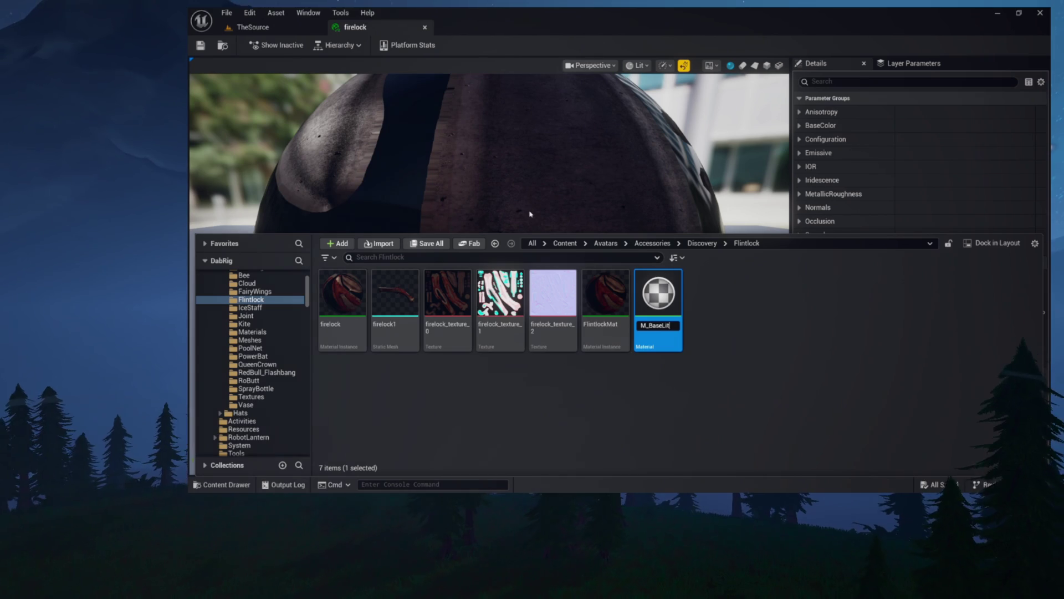
type("x")
key("Return")
key("Return")
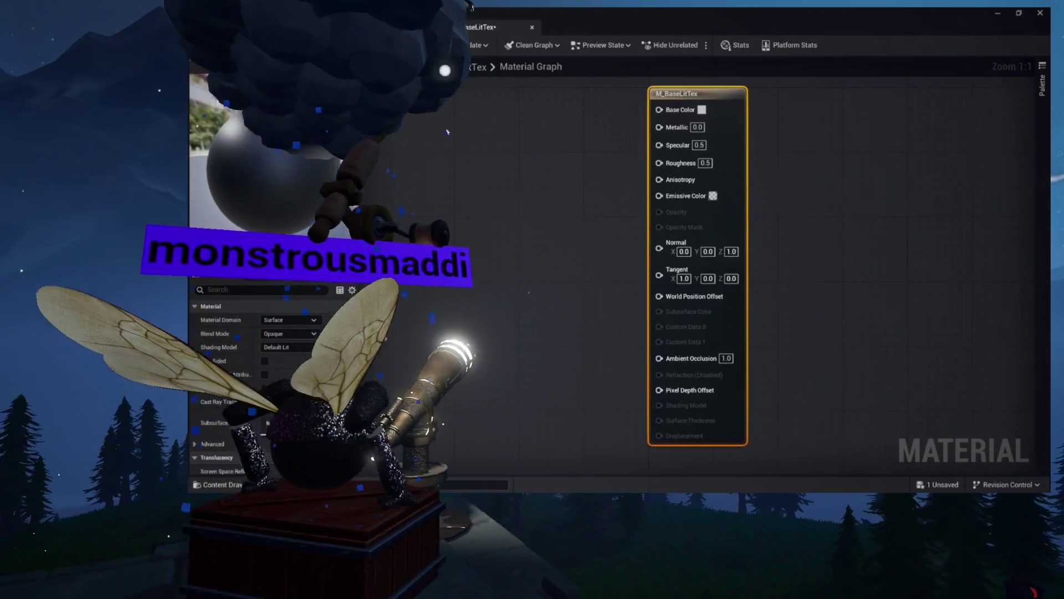
- Add a Texture Sample feeding Base Color and convert it to the BaseTex parameter
mouse_move(681, 116)
left_mouse_down()
mouse_move(693, 224)
mouse_move(384, 191)
left_mouse_up()
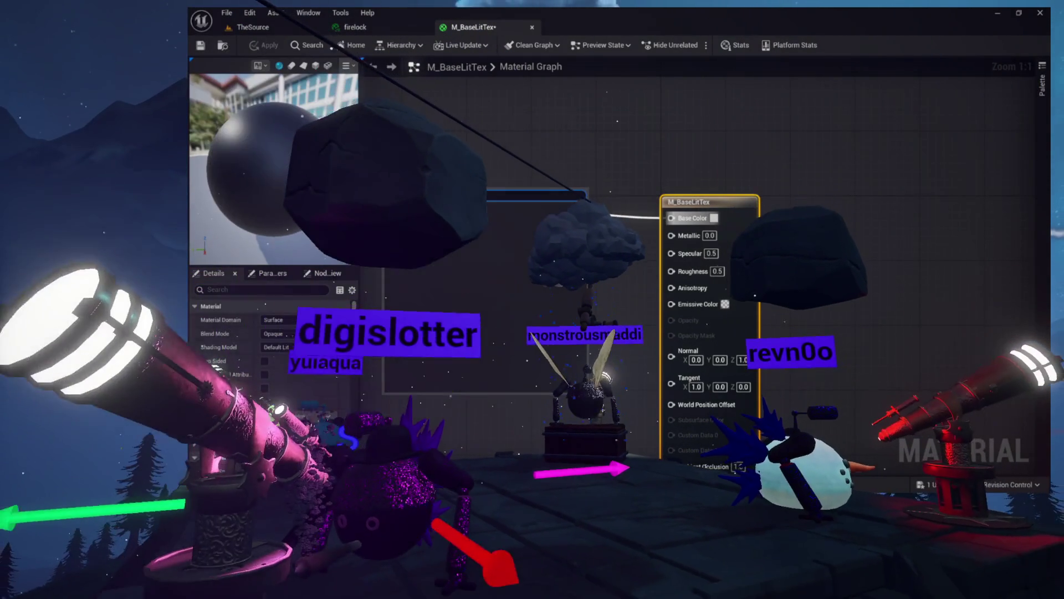
type("texture sample")
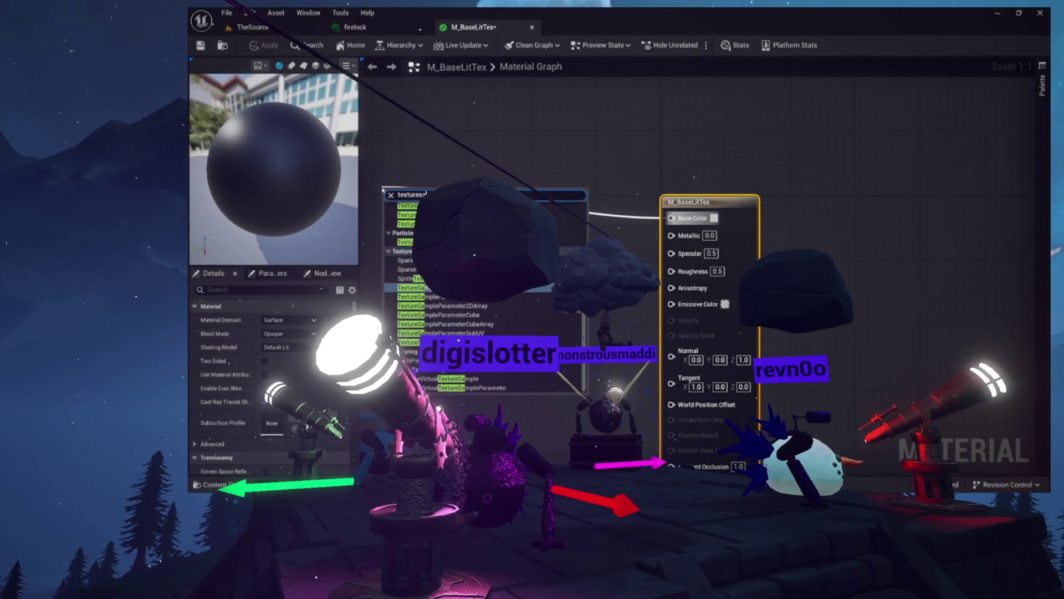
key("Return")
right_click(432, 193)
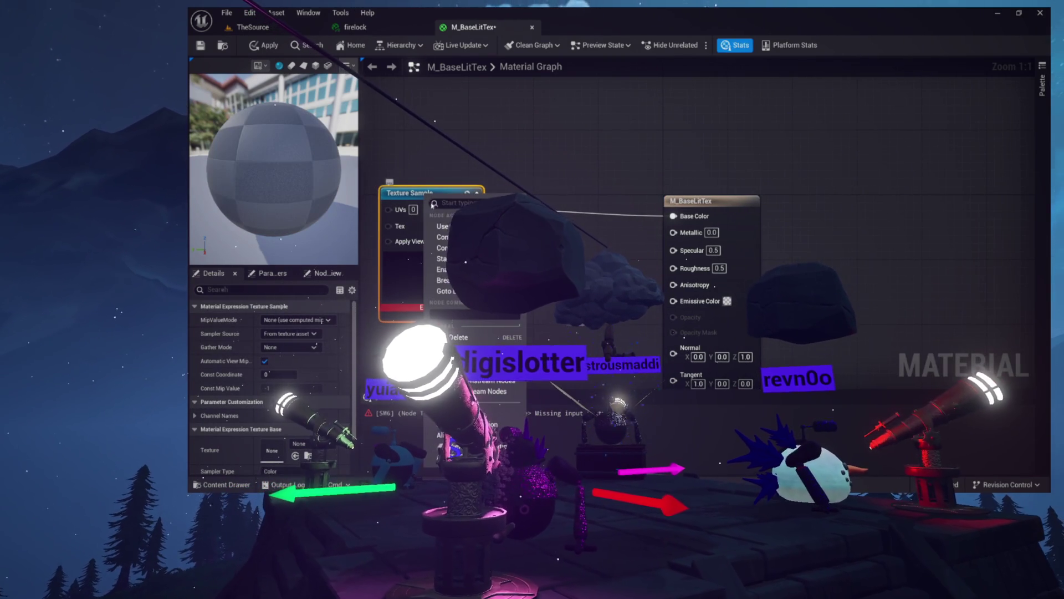
left_click(443, 236)
type("BaseTex")
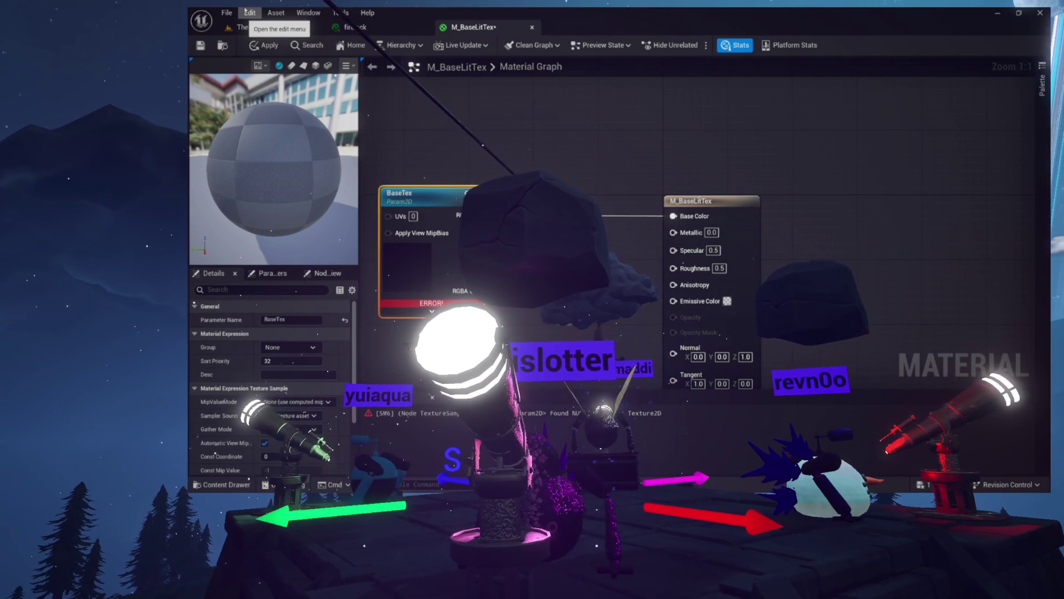
- Add a second Texture Sample feeding the Normal input and make it a Normal parameter
mouse_move(458, 163)
left_mouse_down()
mouse_move(495, 72)
mouse_move(636, 157)
left_mouse_up()
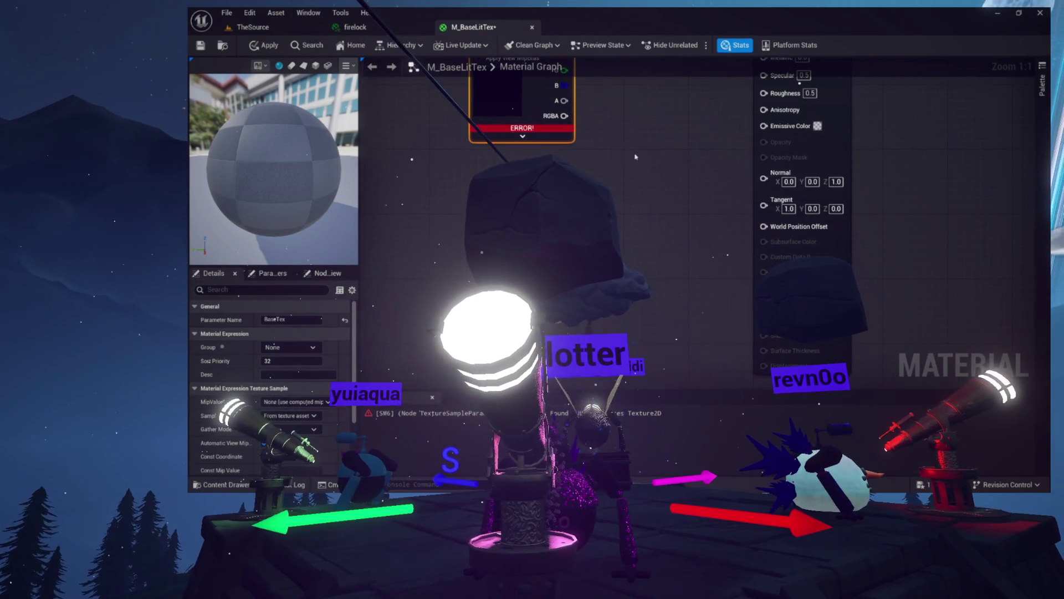
left_click_drag(619, 196, 468, 189)
key("Return")
right_click(467, 189)
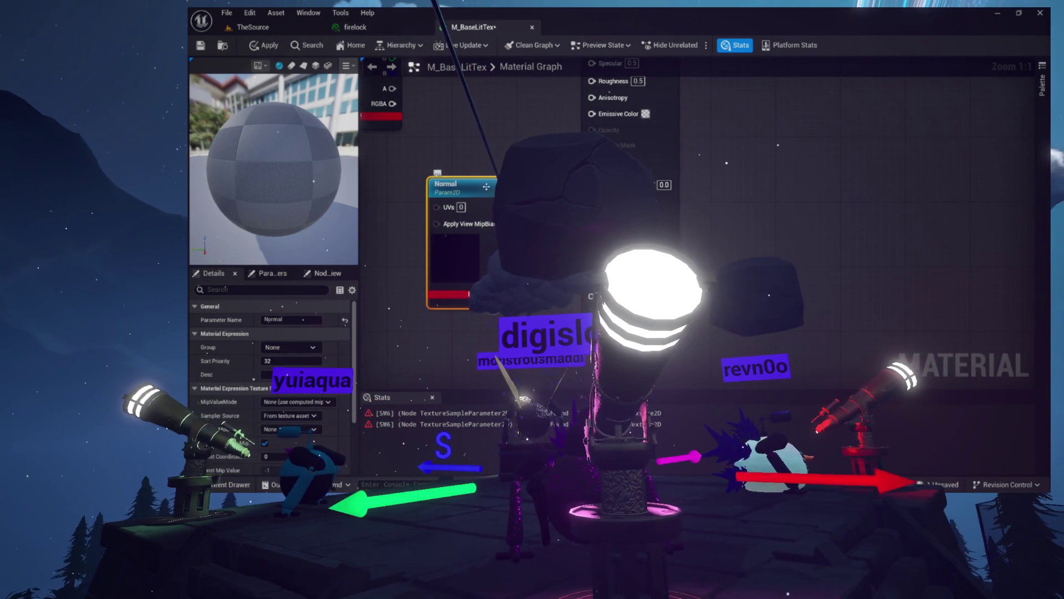
- Select the BaseTex node and bring up node actions for the remaining Texture Sample
left_click_drag(483, 202, 721, 300)
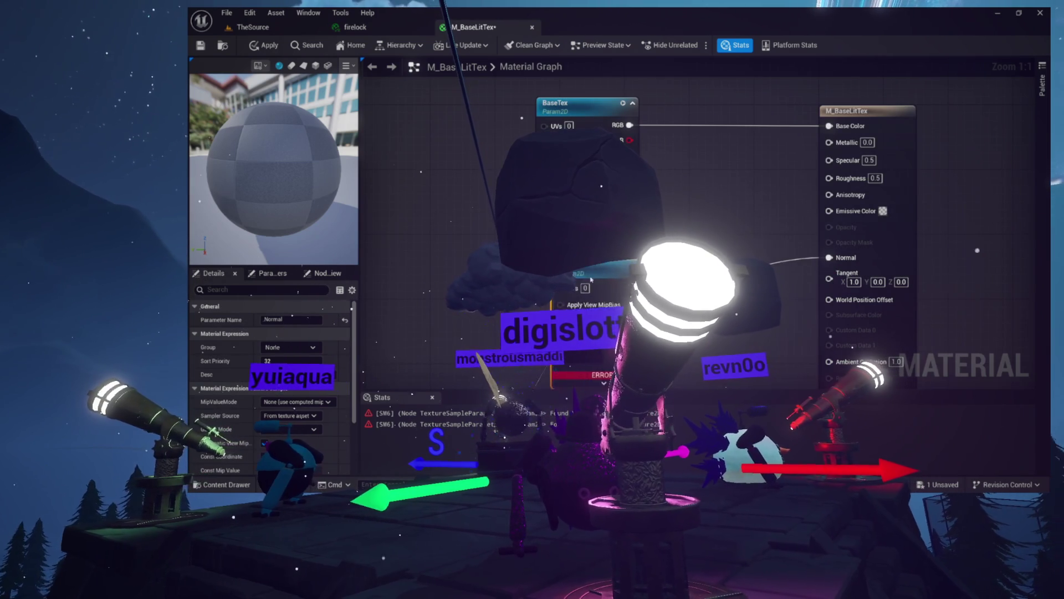
left_click(579, 115)
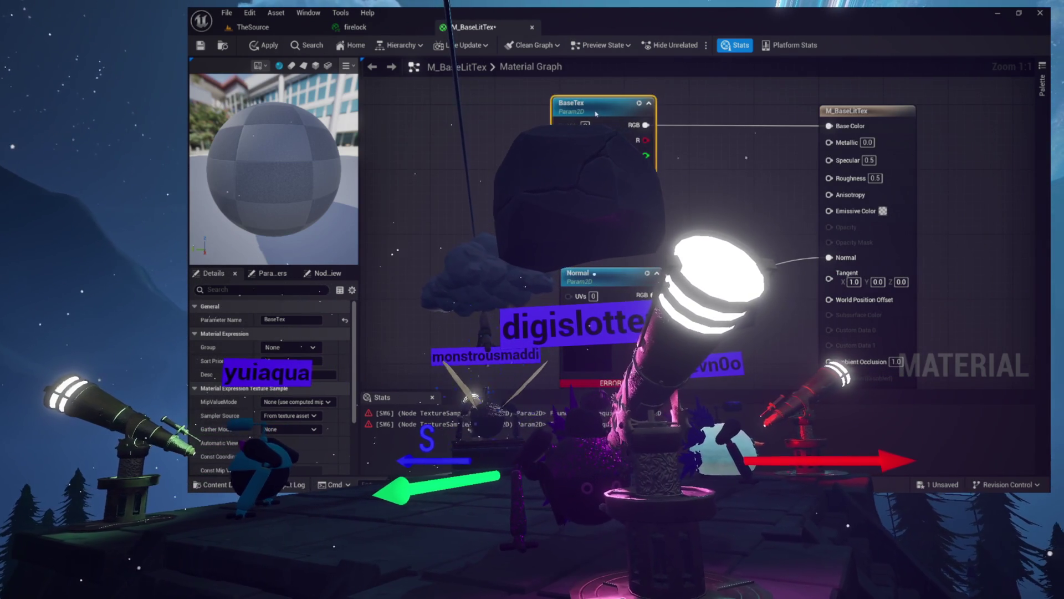
mouse_move(715, 237)
left_mouse_down()
mouse_move(667, 142)
mouse_move(745, 132)
left_mouse_up()
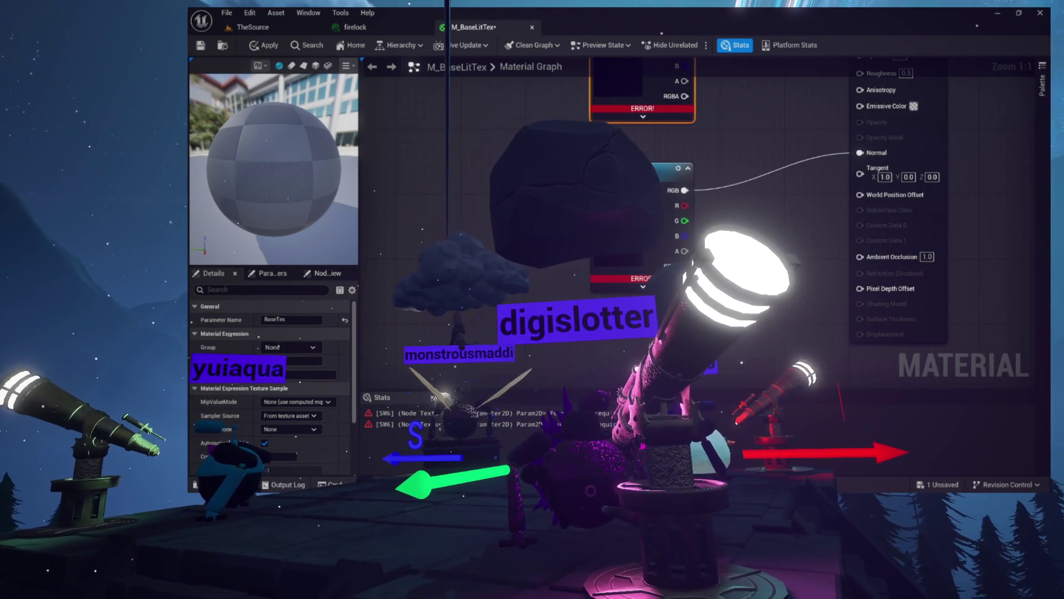
scroll(272, 388, "down", 3)
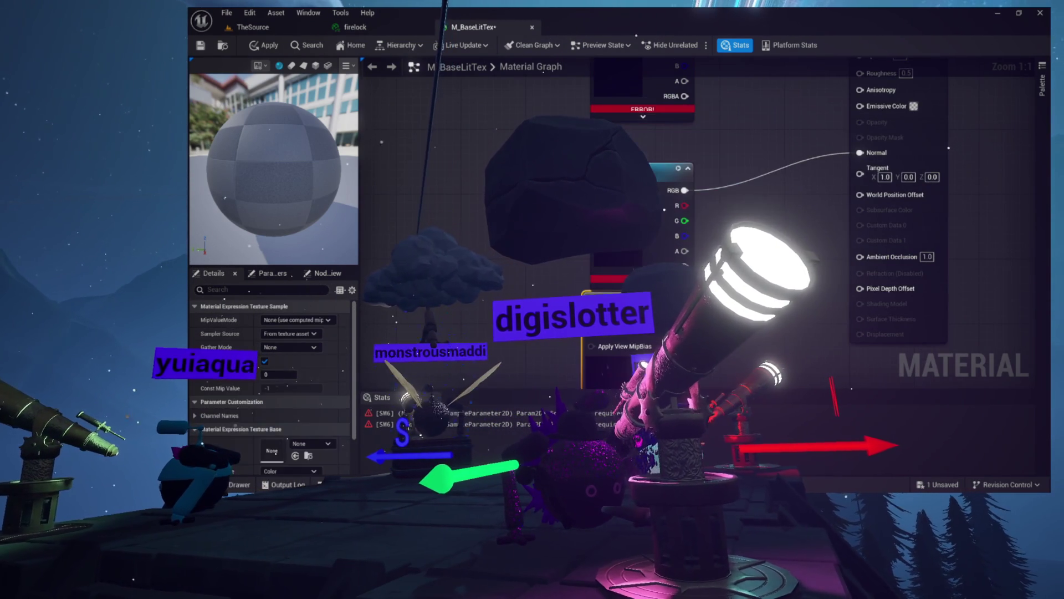
left_click_drag(592, 287, 497, 264)
right_click(548, 277)
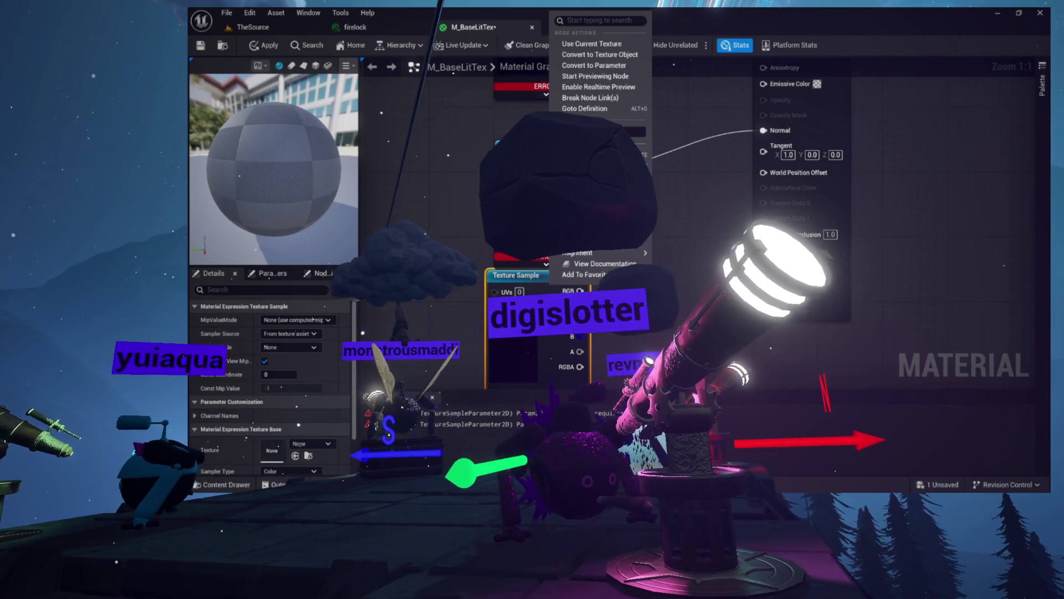
- Convert the texture to an ORM parameter and wire its channels to Metallic, Roughness and AO
left_click(569, 65)
type("ORM")
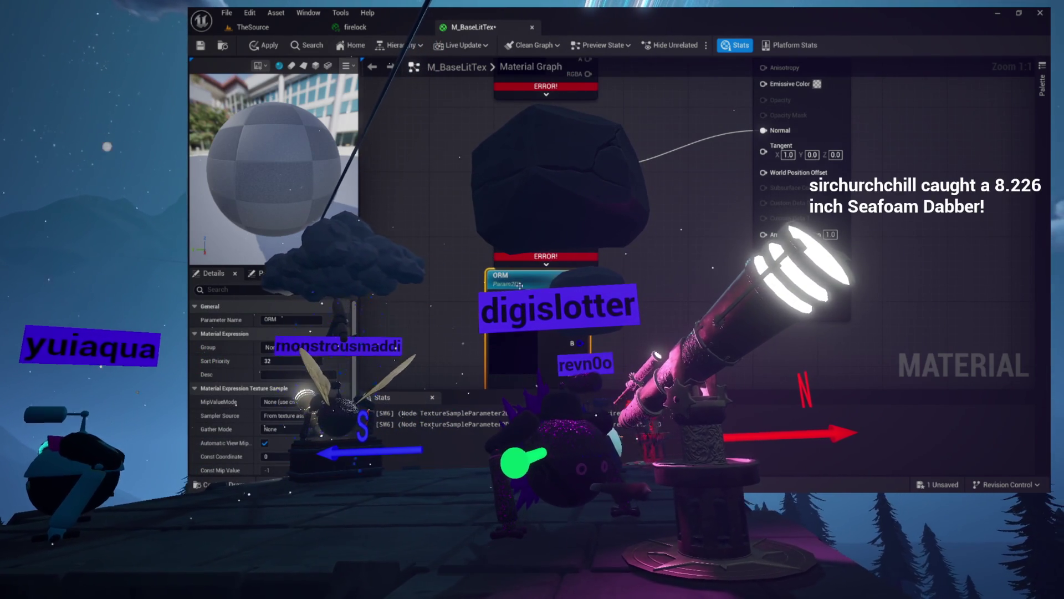
left_click_drag(610, 139, 536, 160)
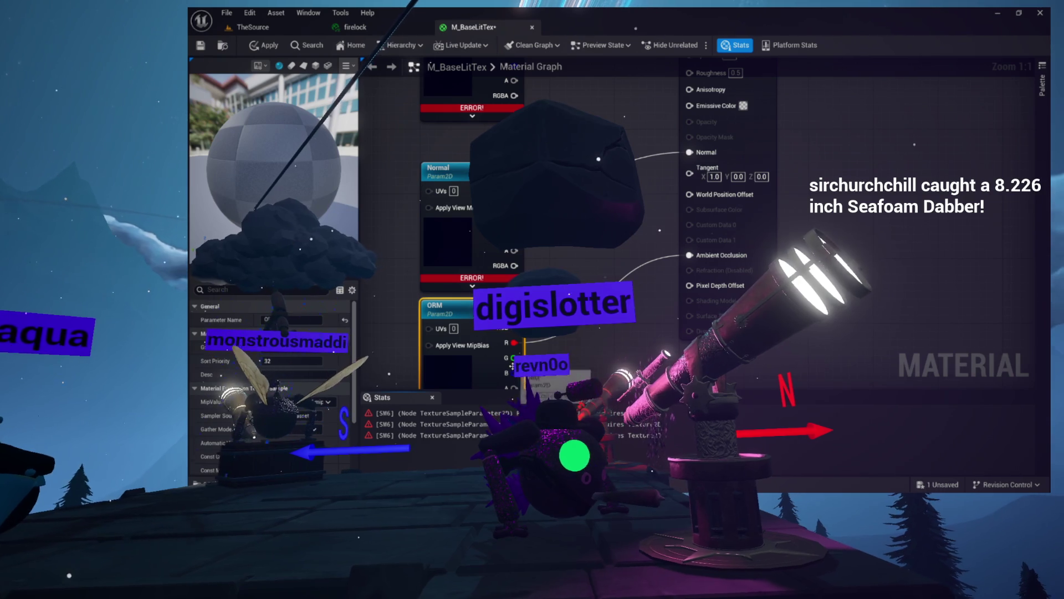
left_click_drag(628, 249, 640, 306)
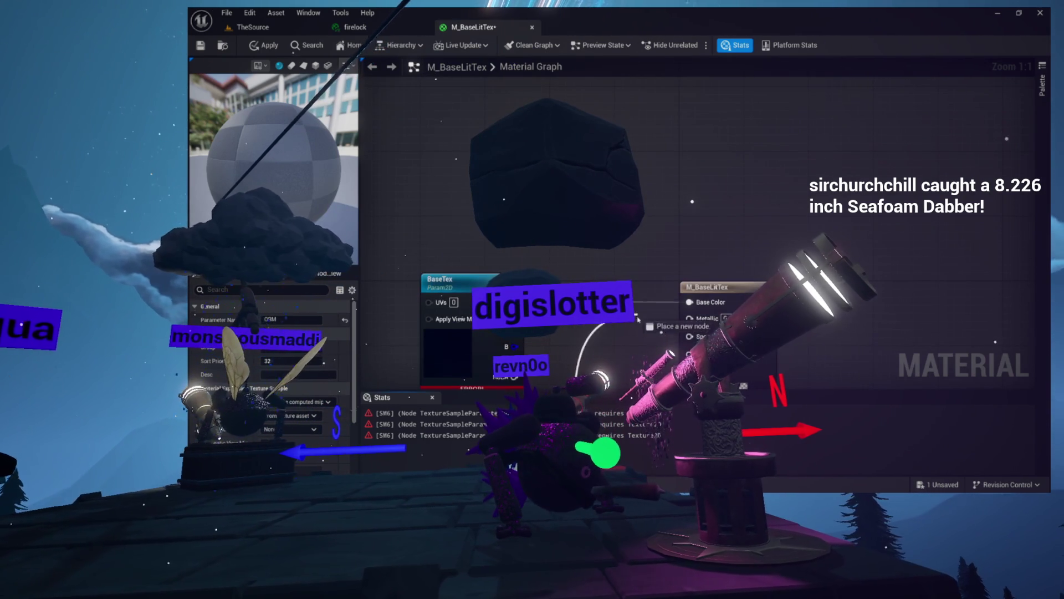
scroll(681, 355, "down", 2)
left_click_drag(681, 355, 682, 166)
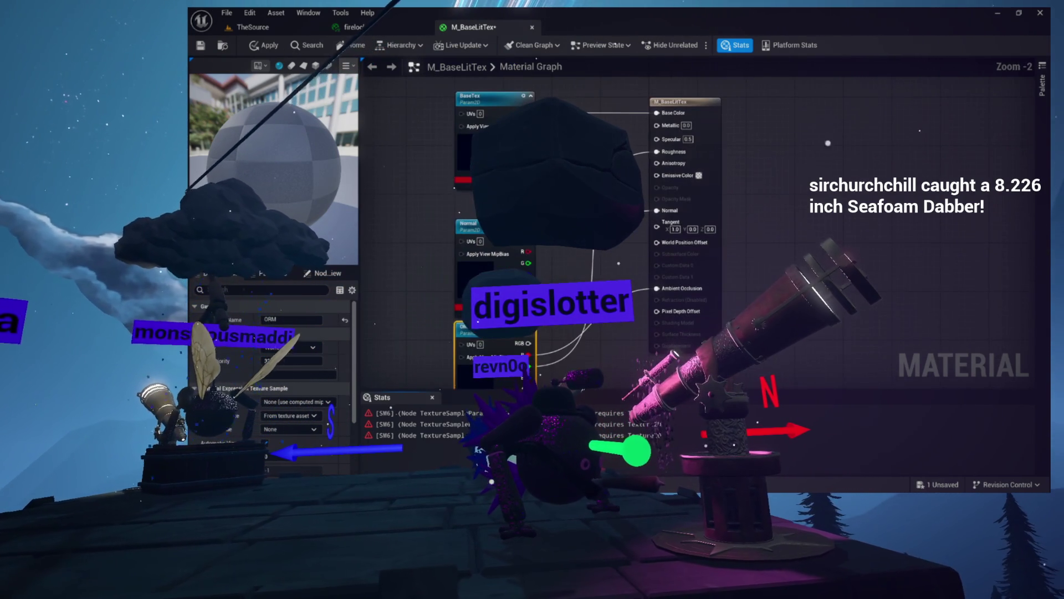
left_click_drag(531, 372, 663, 123)
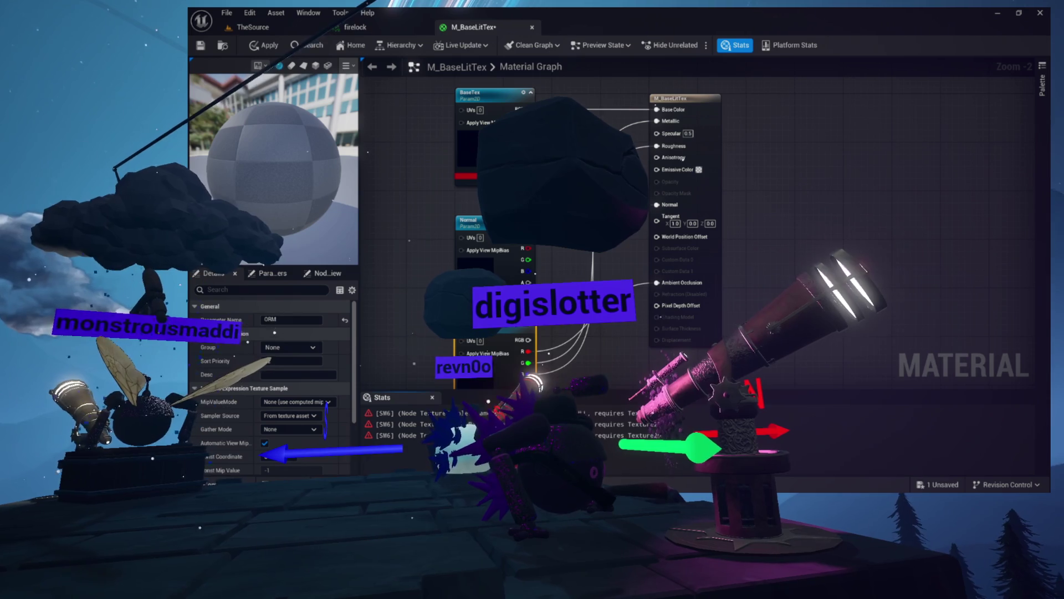
- Add a reroute point on the ORM wires and nudge it into place
left_click(610, 144)
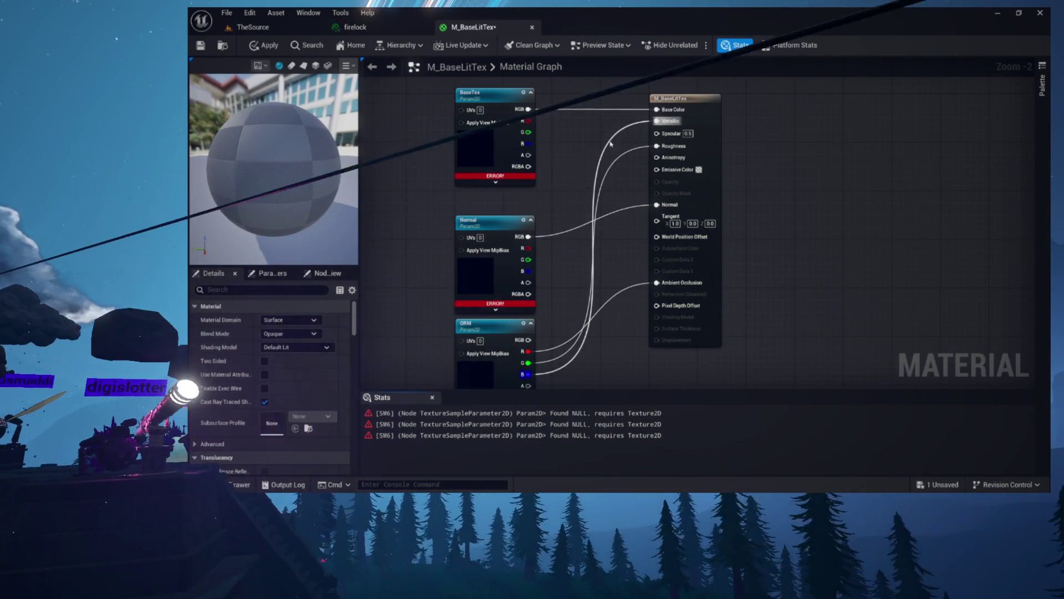
double_click(609, 140)
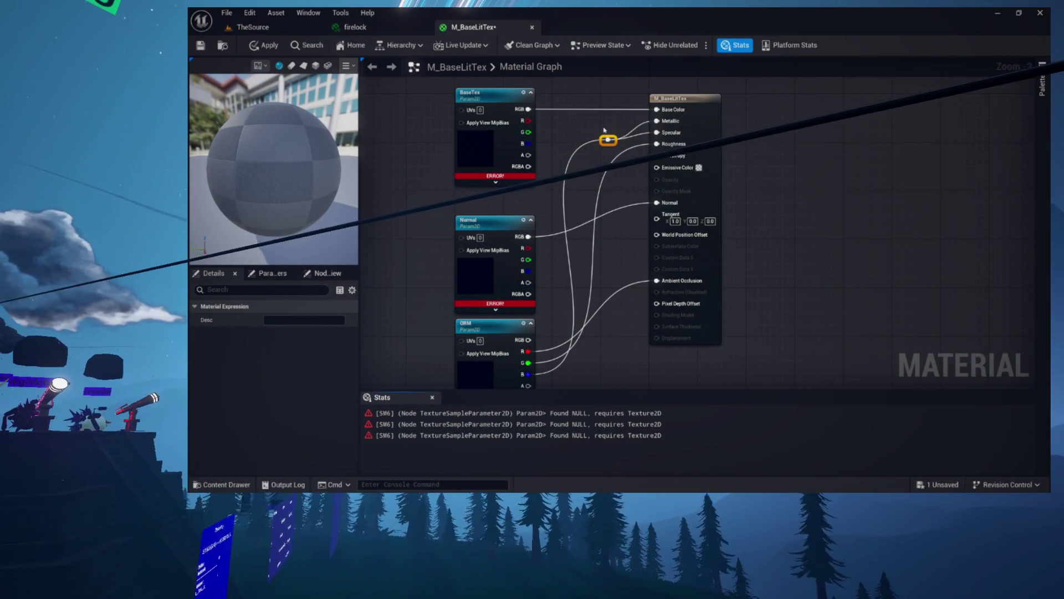
mouse_move(607, 142)
left_mouse_down()
mouse_move(641, 137)
mouse_move(668, 208)
left_mouse_up()
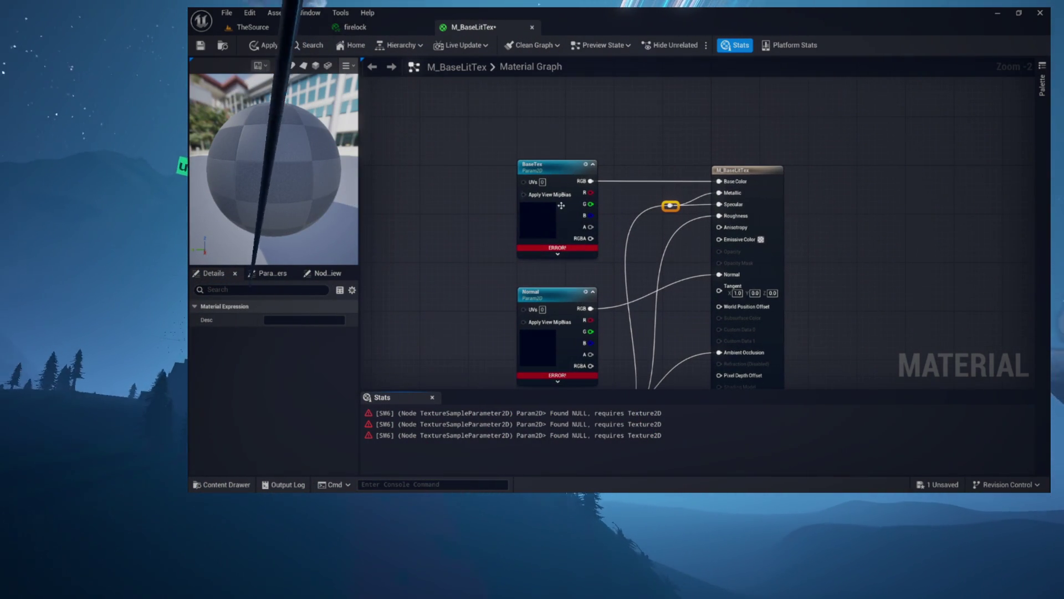
left_click(224, 47)
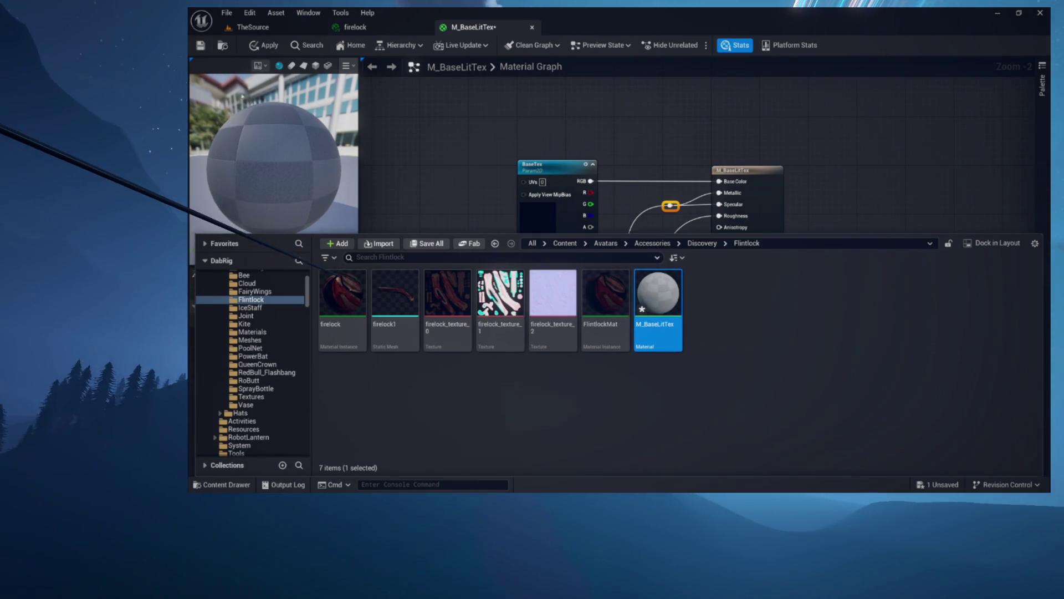
- Assign the firelock textures to BaseTex, Normal and ORM, then apply the material
left_click(447, 302)
left_click(555, 173)
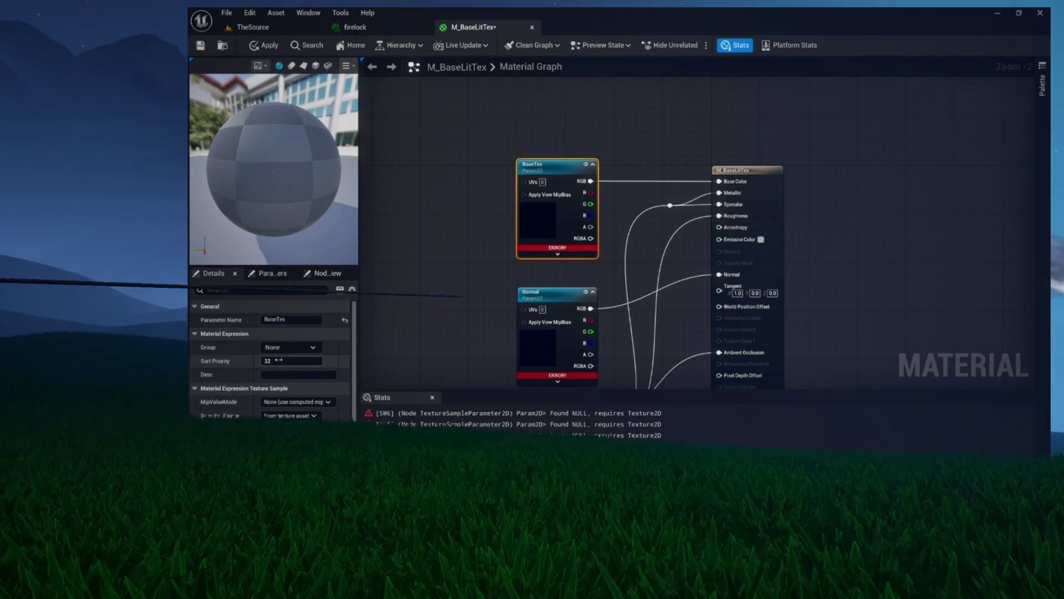
scroll(289, 355, "down", 2)
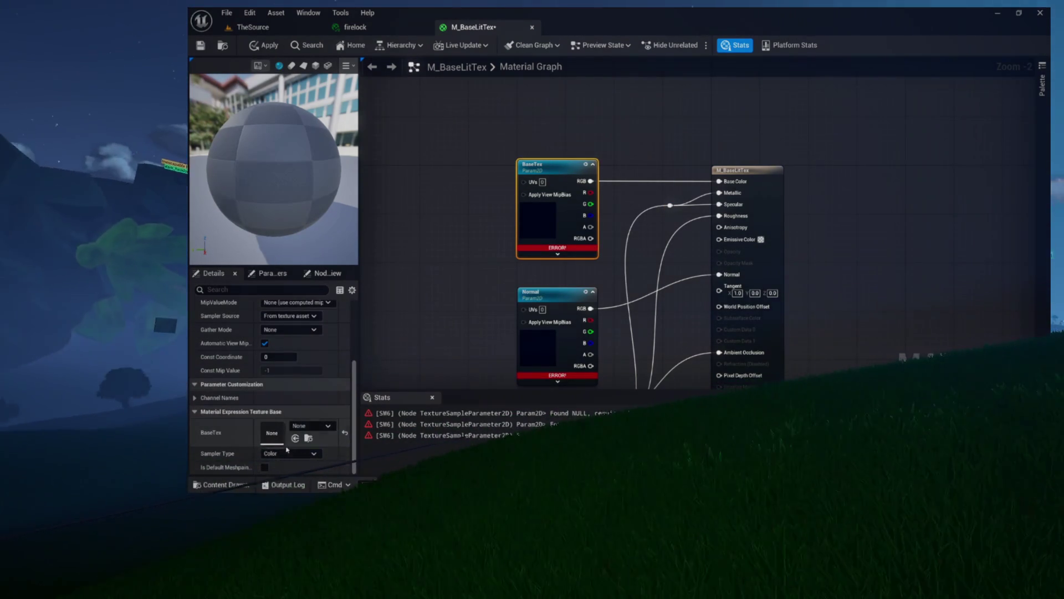
left_click(296, 438)
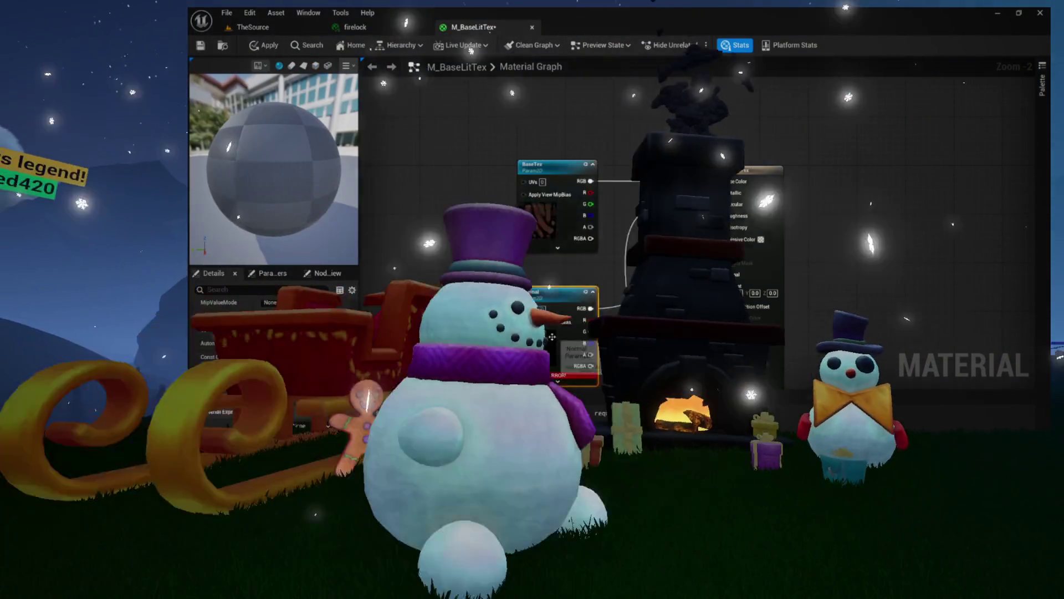
key("ctrl+space")
mouse_move(519, 323)
left_mouse_down()
mouse_move(527, 311)
mouse_move(528, 342)
mouse_move(535, 332)
left_mouse_up()
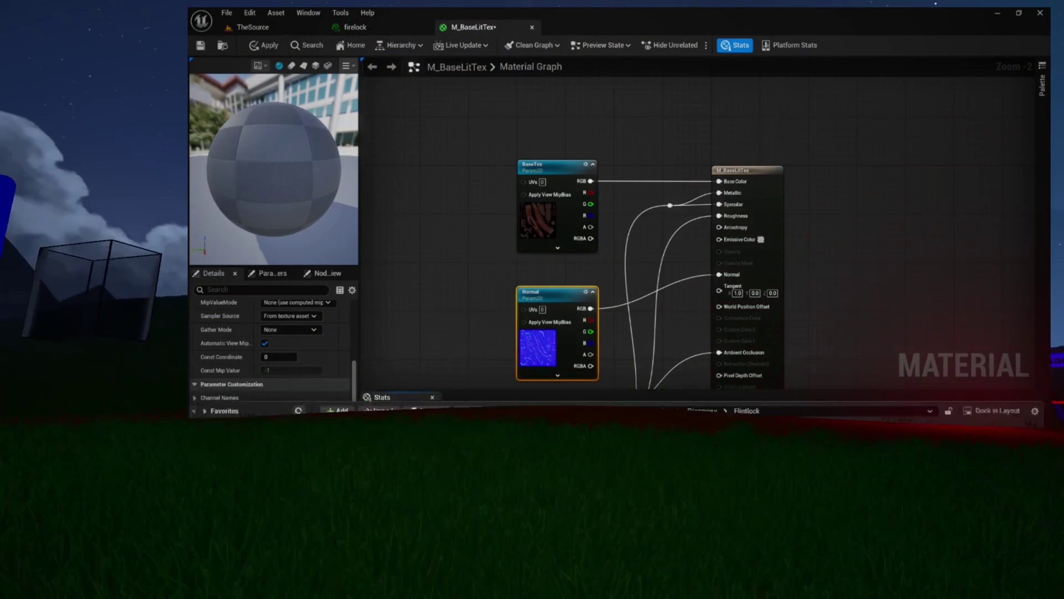
key("ctrl+space")
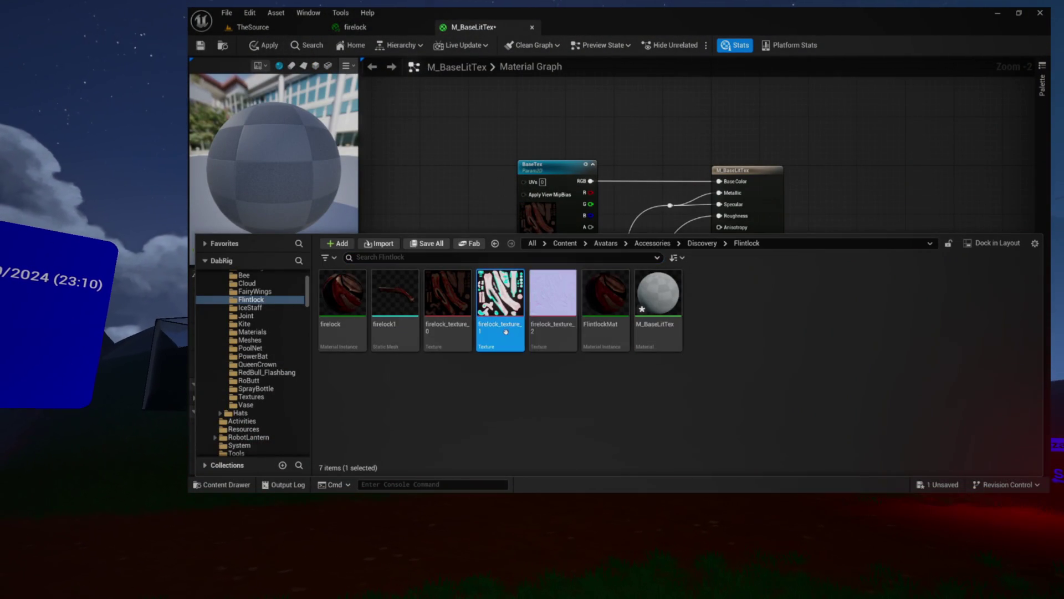
left_click(472, 203)
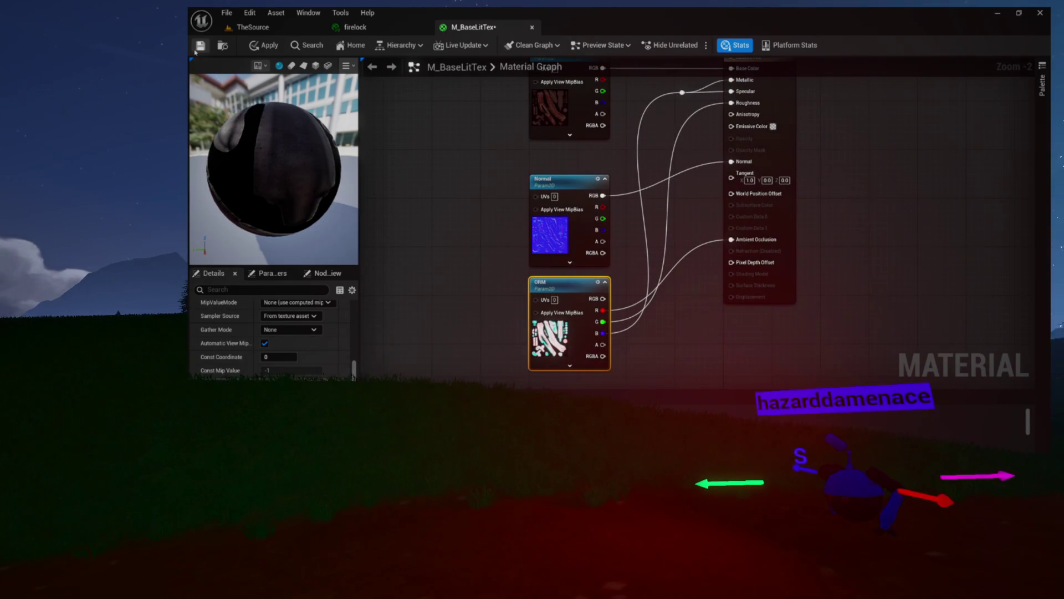
left_click(215, 48)
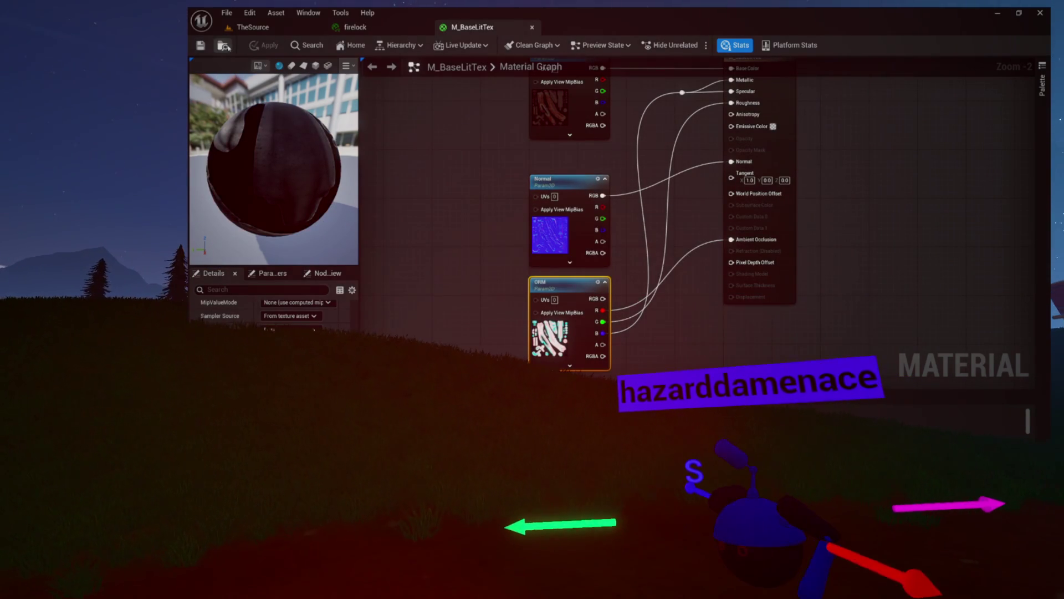
- Set the firelock1 mesh's Element 0 material to M_BaseLitTex and orbit to inspect it
left_click(222, 45)
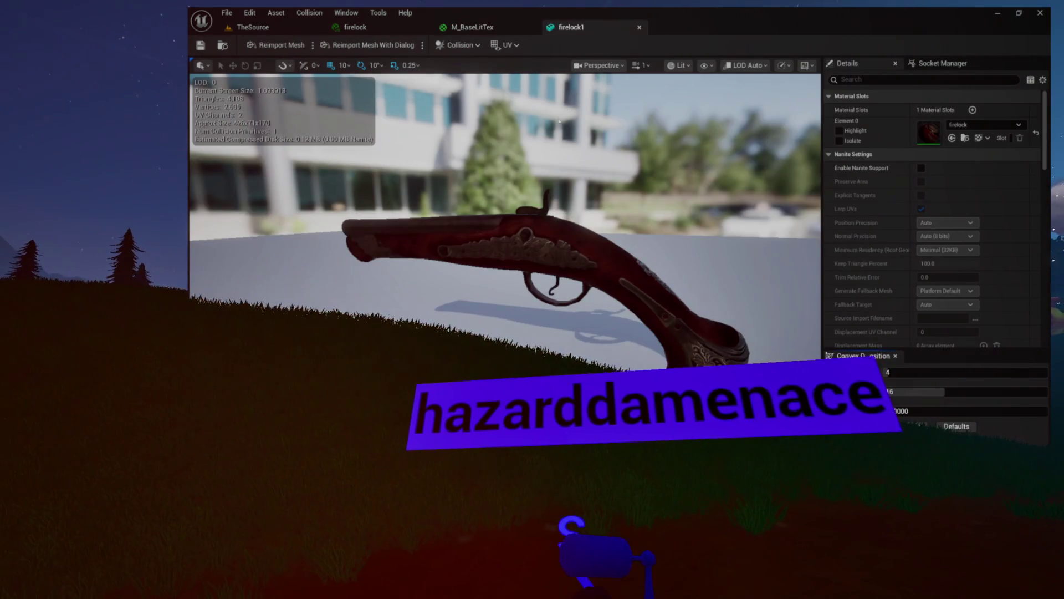
left_click_drag(559, 121, 790, 129)
left_click(470, 29)
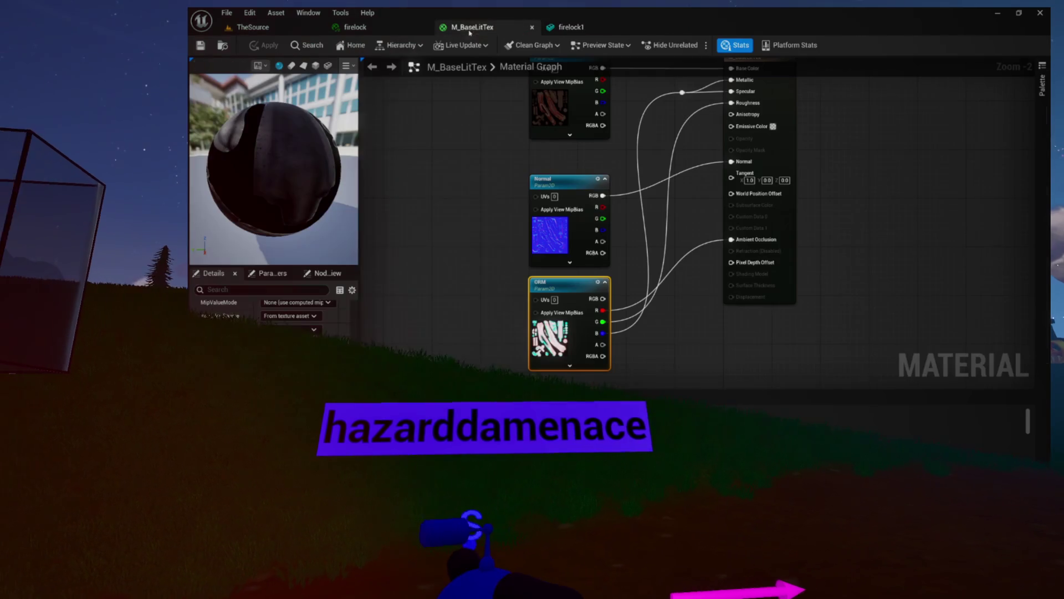
left_click(224, 48)
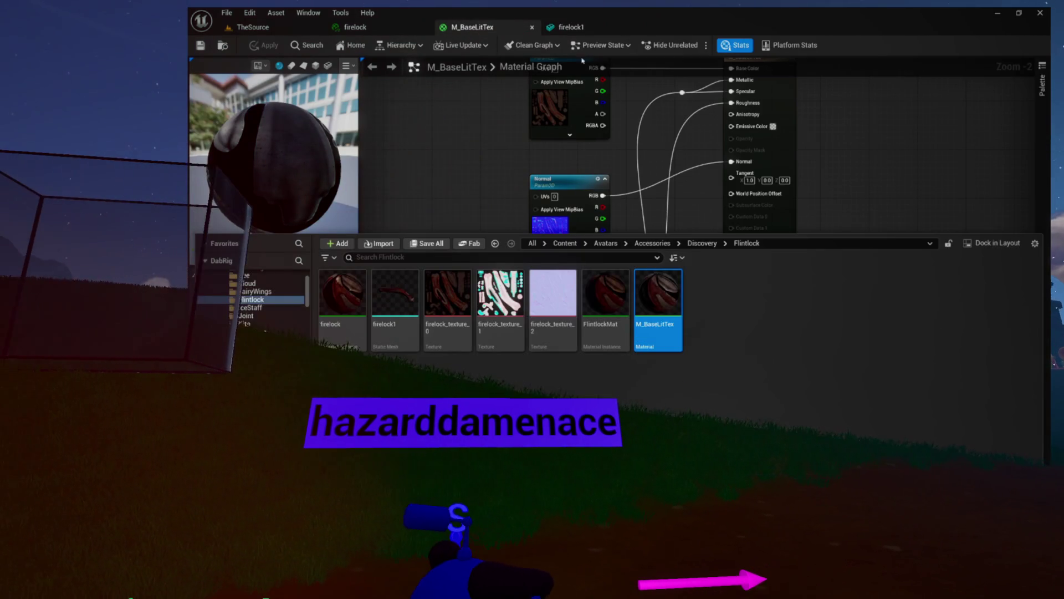
left_click(563, 31)
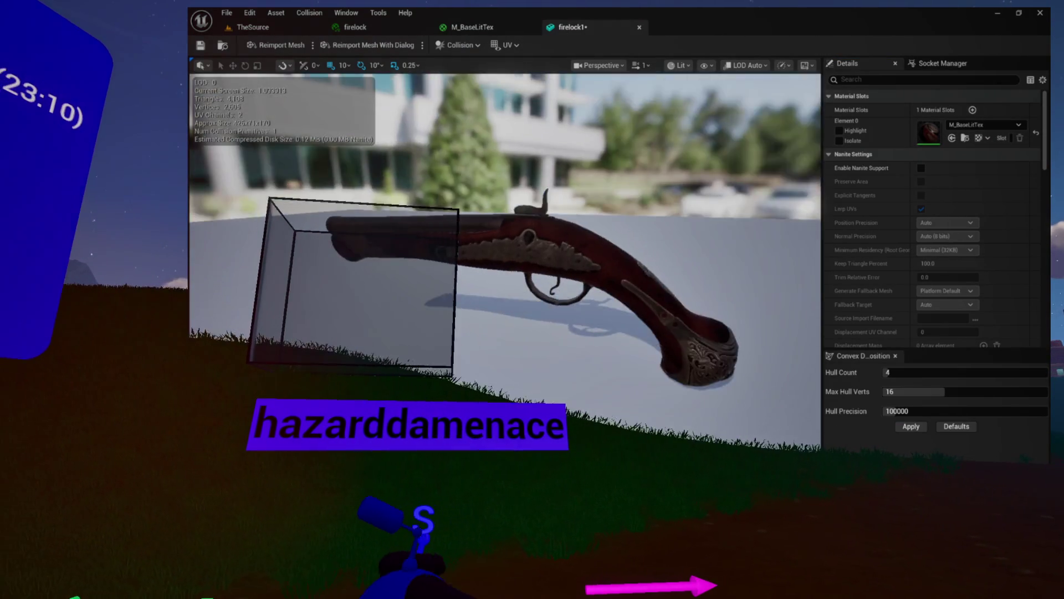
left_click_drag(505, 250, 560, 249)
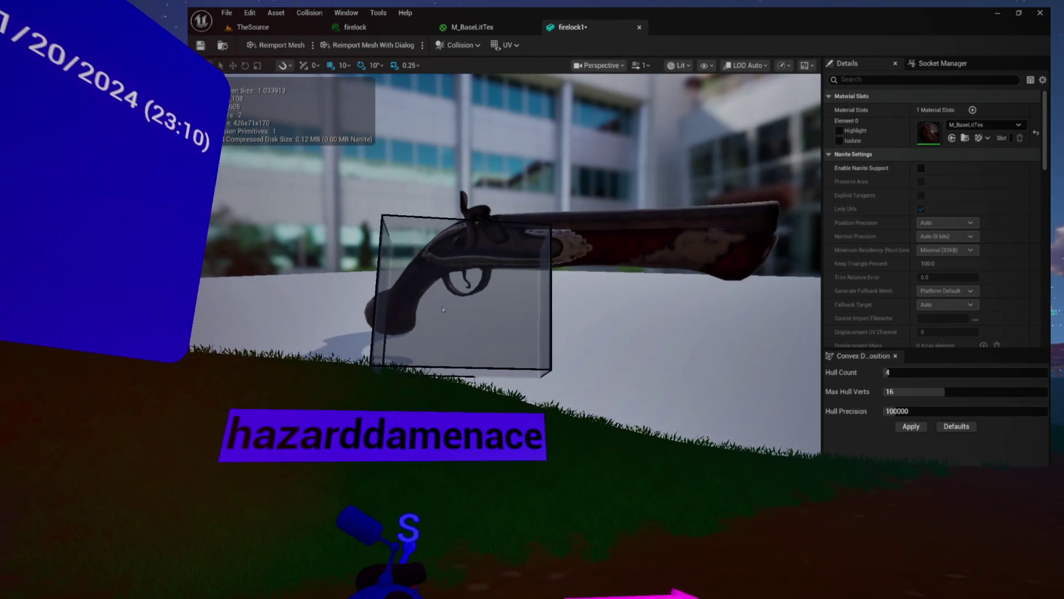
left_click_drag(426, 271, 810, 271)
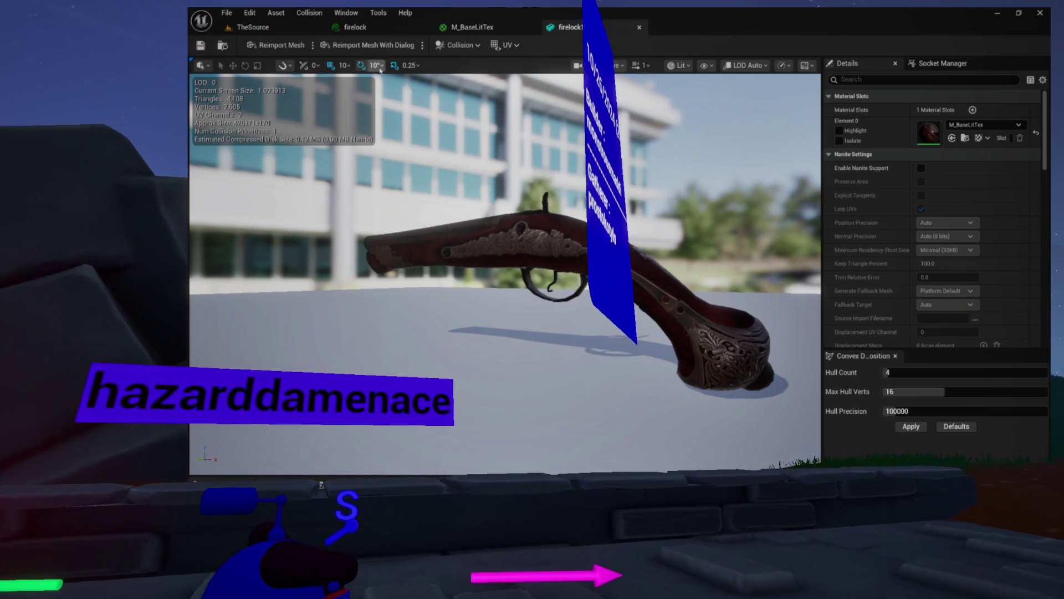
left_click(410, 29)
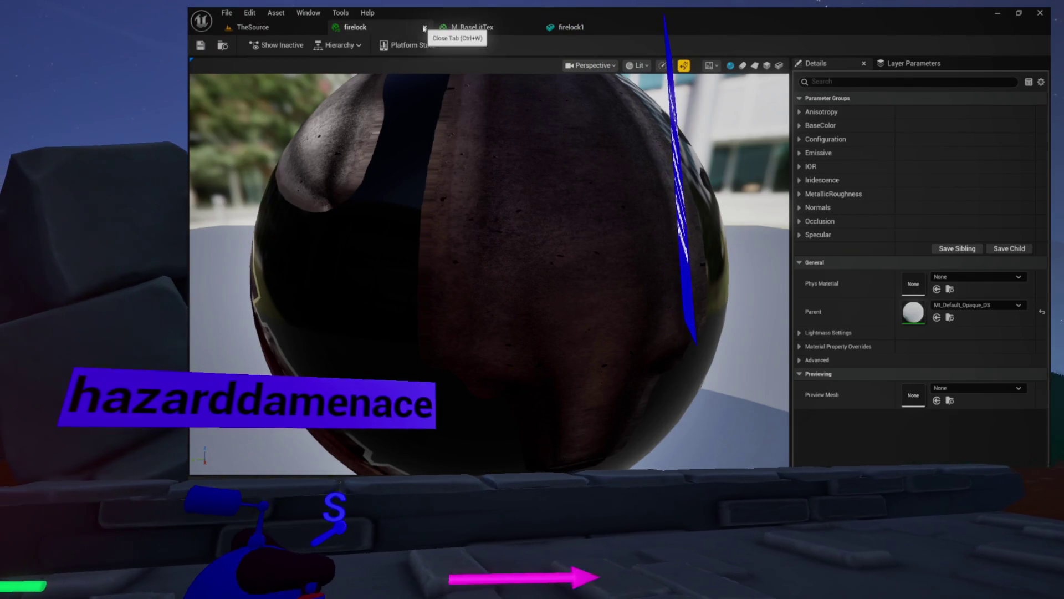
- Close and delete the firelock material instance, then hide the Content Drawer to show TheSource level
left_click(222, 46)
left_click(425, 27)
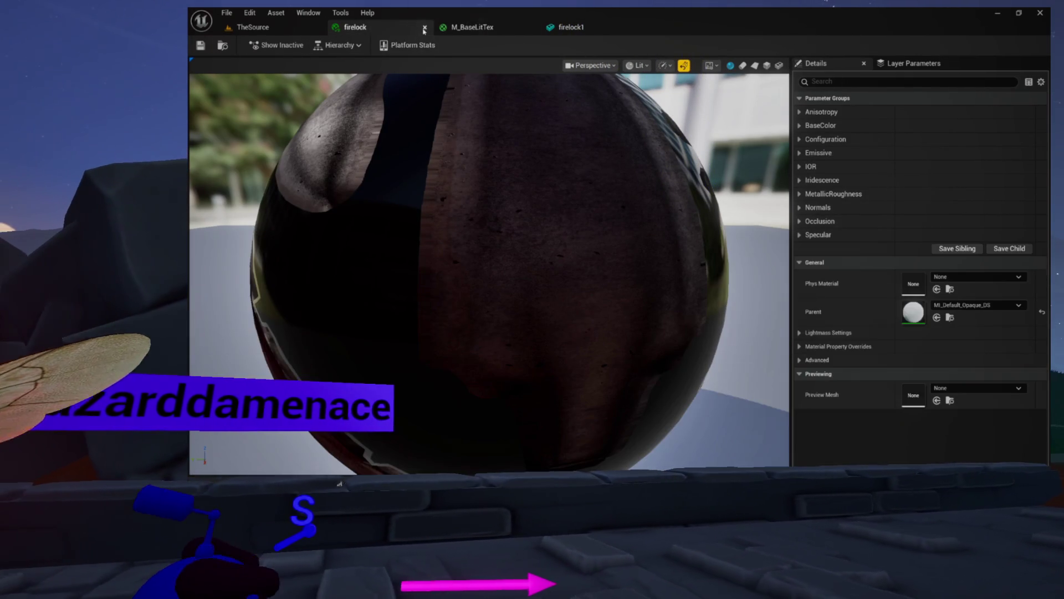
key("ctrl+space")
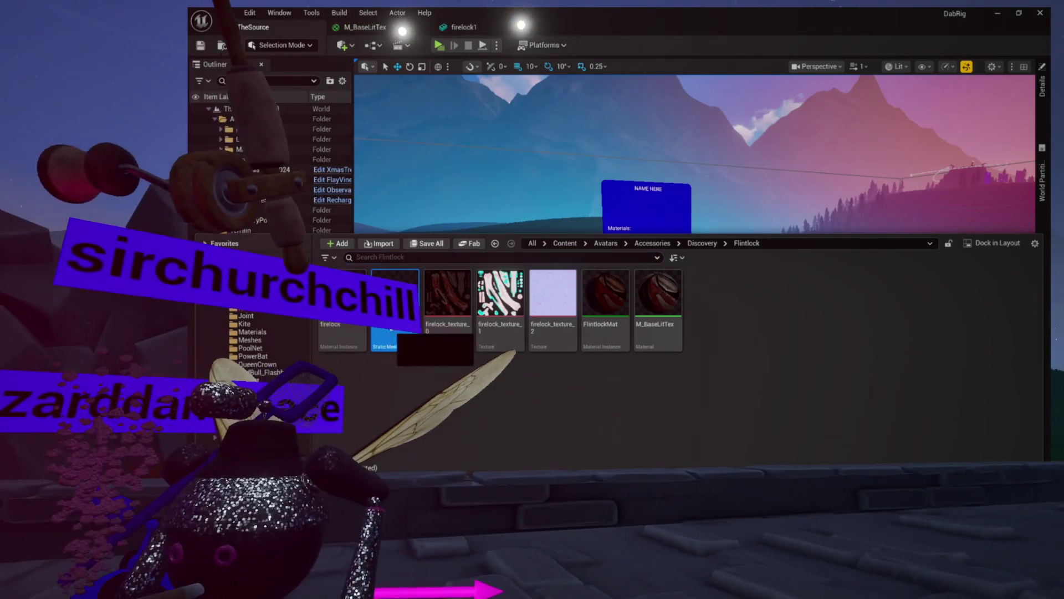
key("Delete")
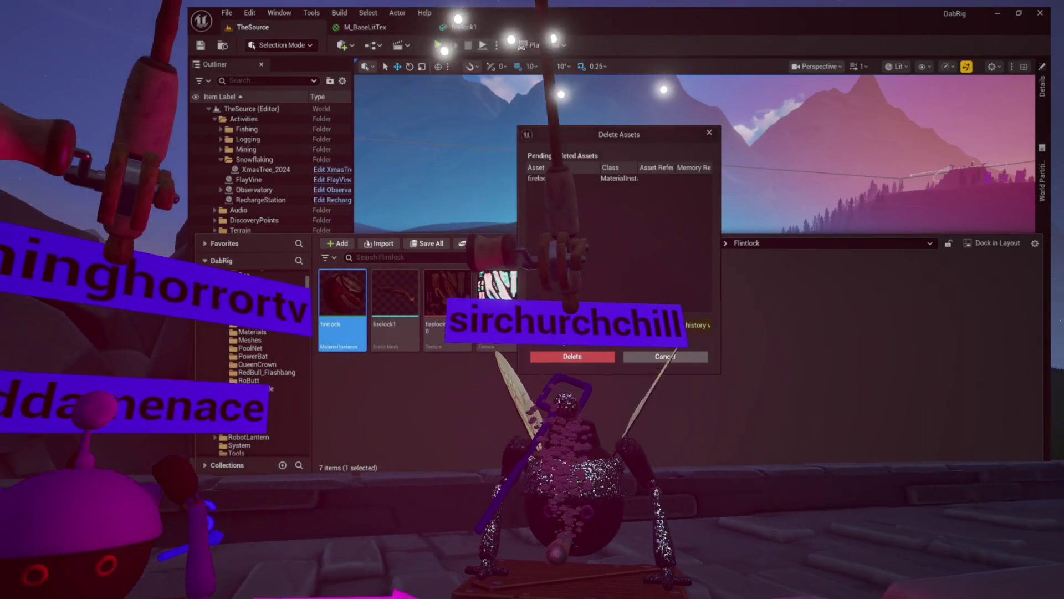
left_click(607, 357)
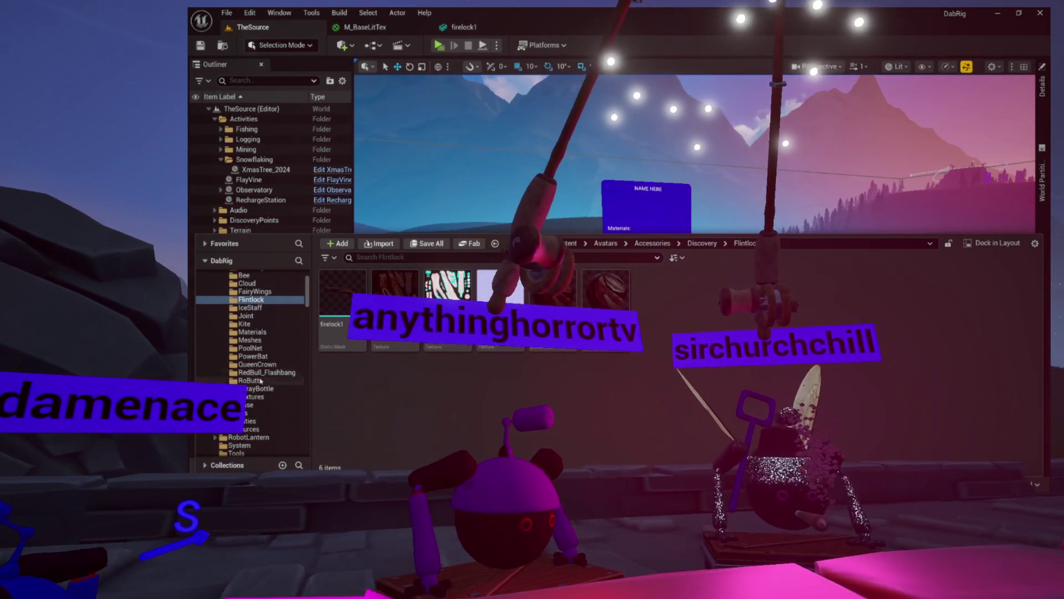
key("ctrl+space")
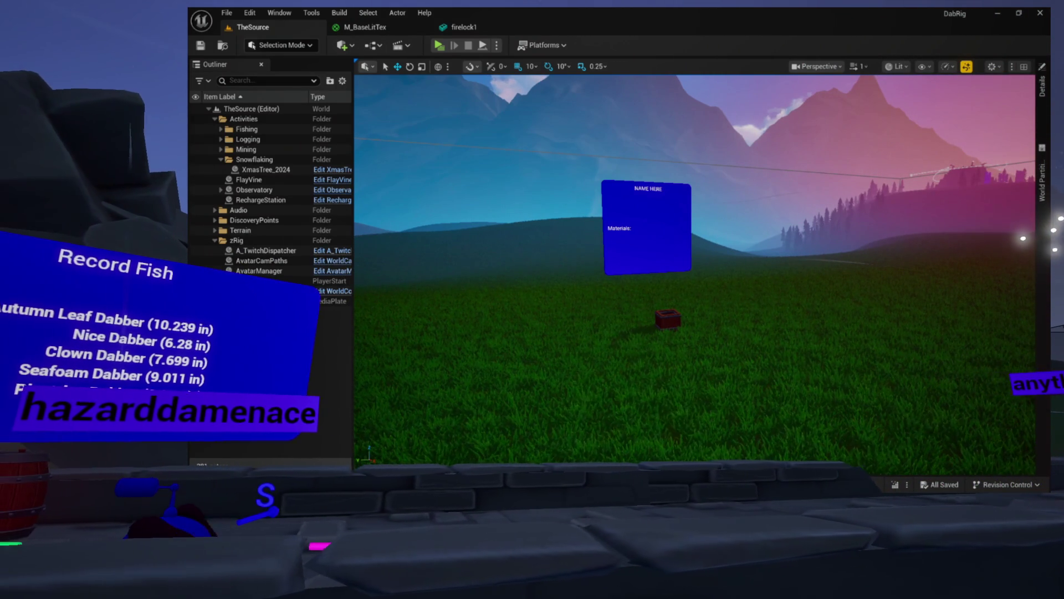
- Open the FishingRod blueprint from the Discovery > Tools folder
key("ctrl+space")
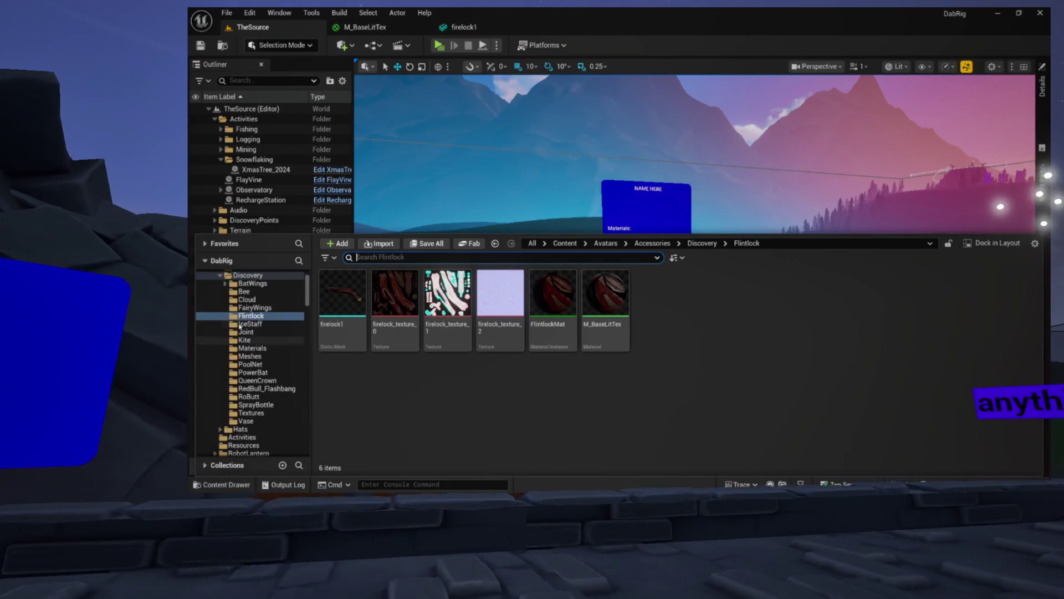
scroll(240, 326, "up", 2)
left_click(240, 325)
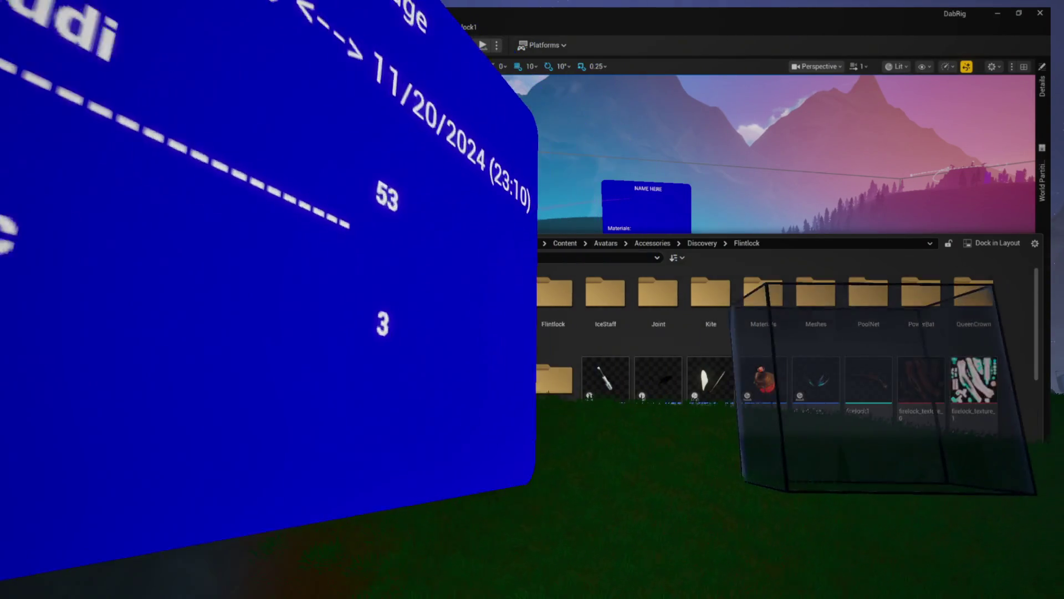
left_click(236, 372)
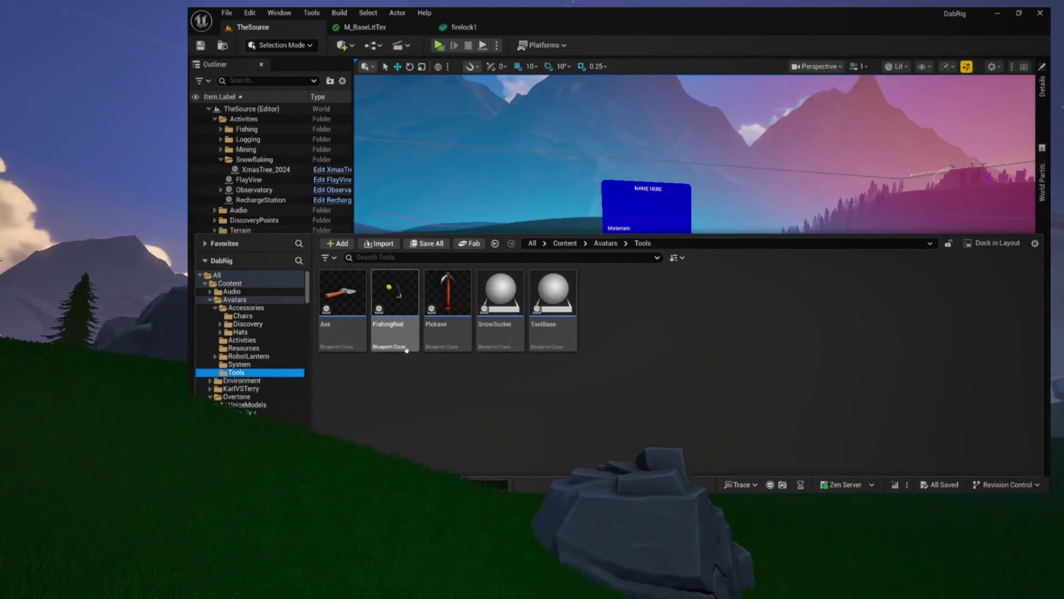
double_click(395, 338)
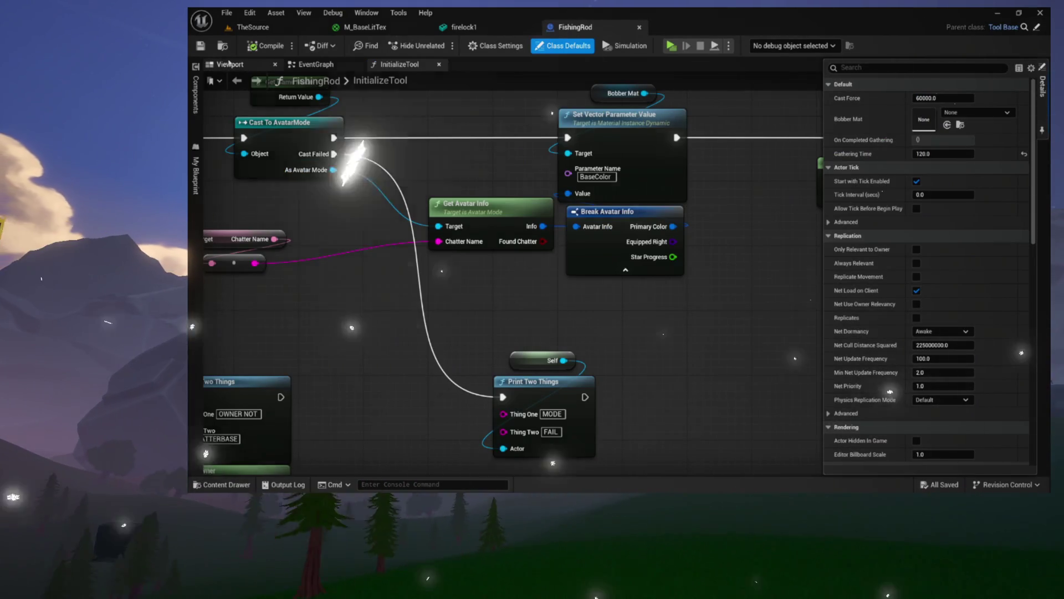
- Select RodMesh in the blueprint viewport and browse to its material in the Fishing_rod folder
left_click(228, 64)
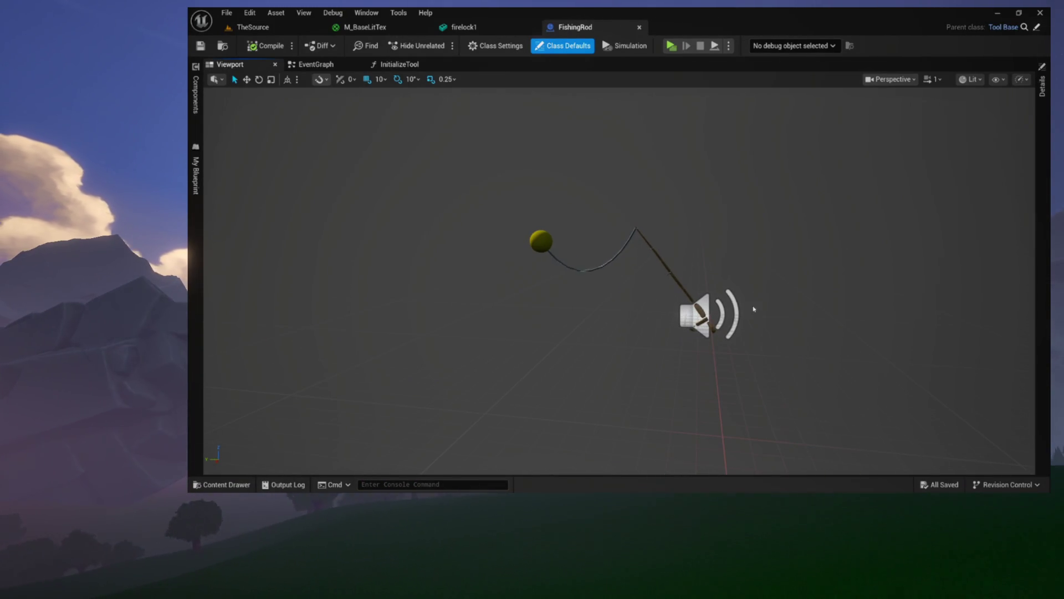
left_click(666, 269)
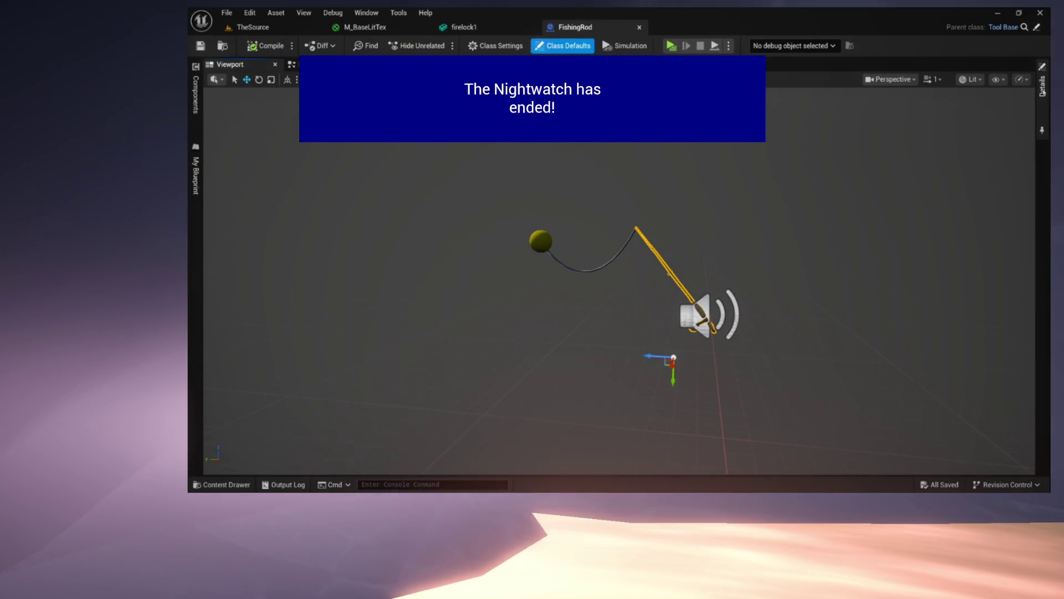
left_click(1043, 87)
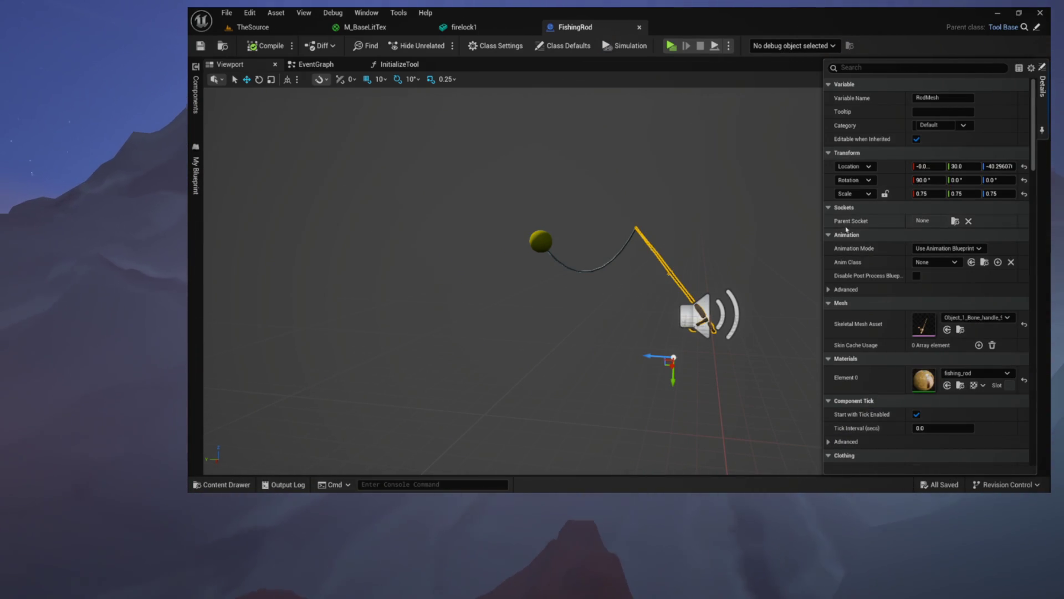
left_click(960, 385)
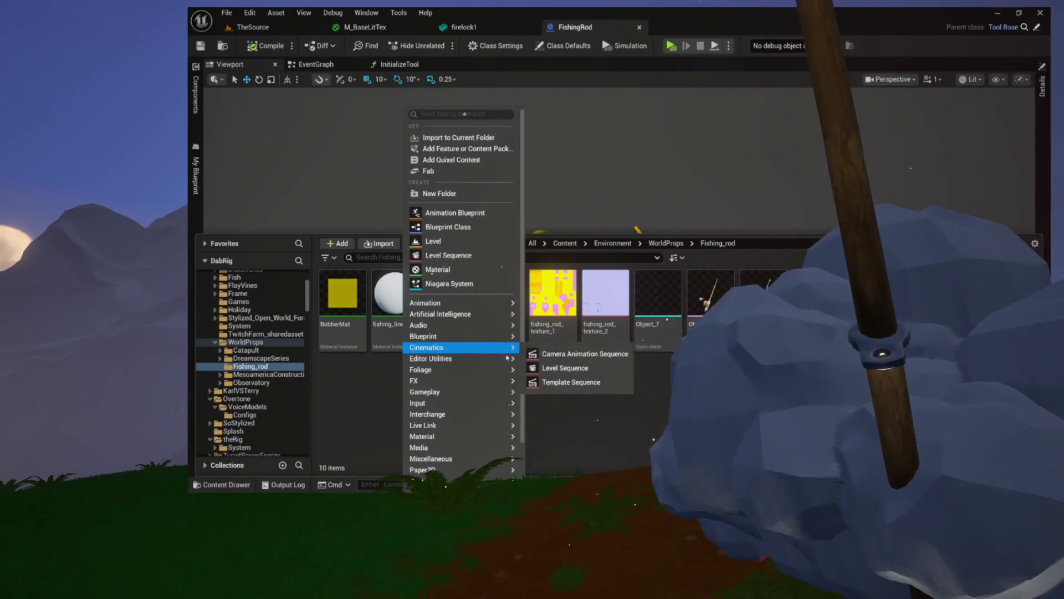
left_click(569, 413)
- Create a new material named M_FishingRog in the Fishing_rod folder and open it
right_click(411, 387)
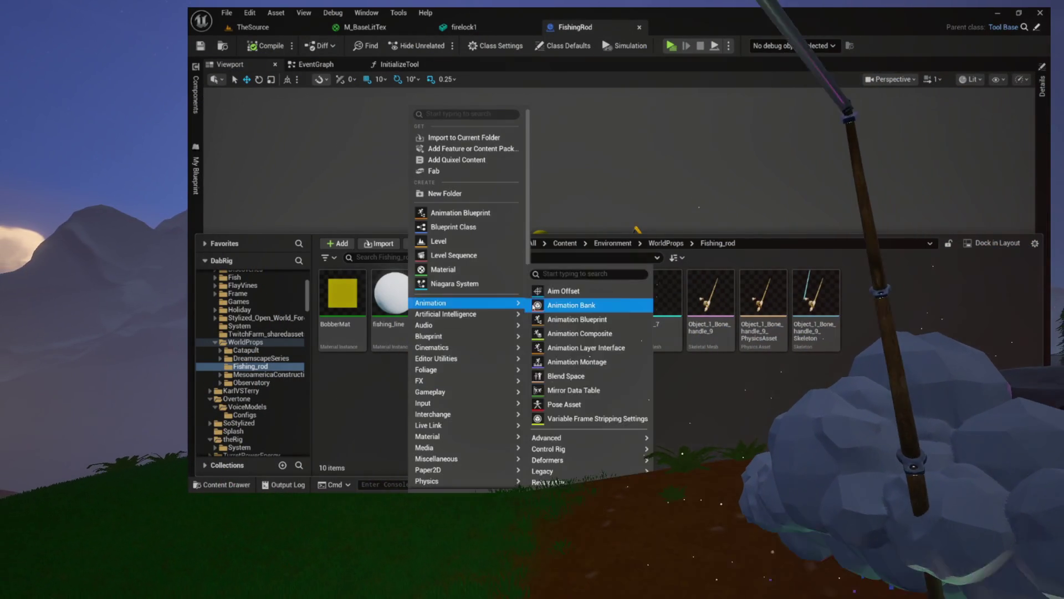
left_click(521, 274)
type("M_")
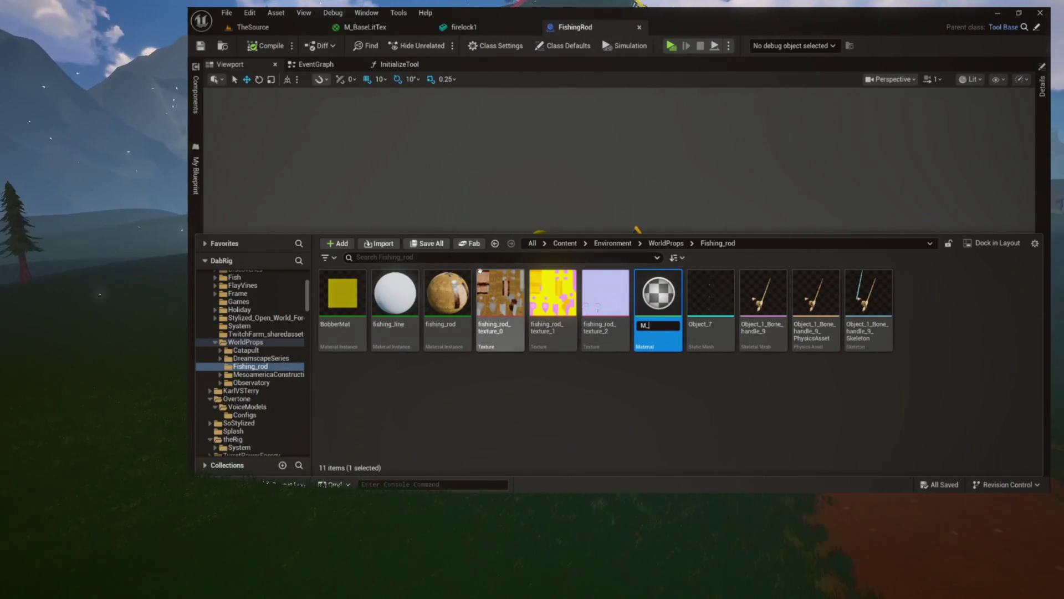
type("shingRog")
key("Return")
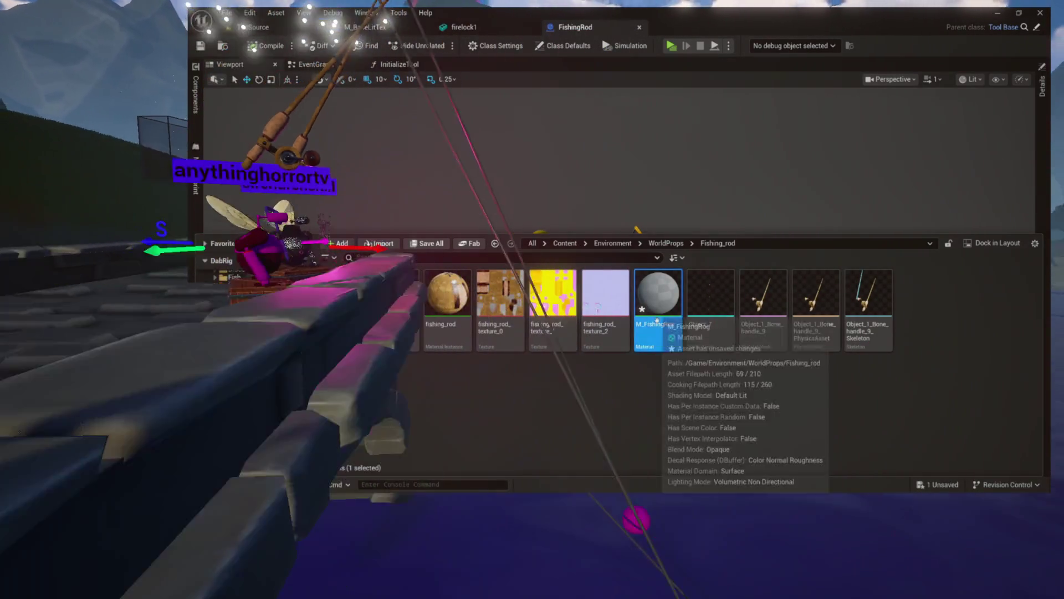
double_click(659, 299)
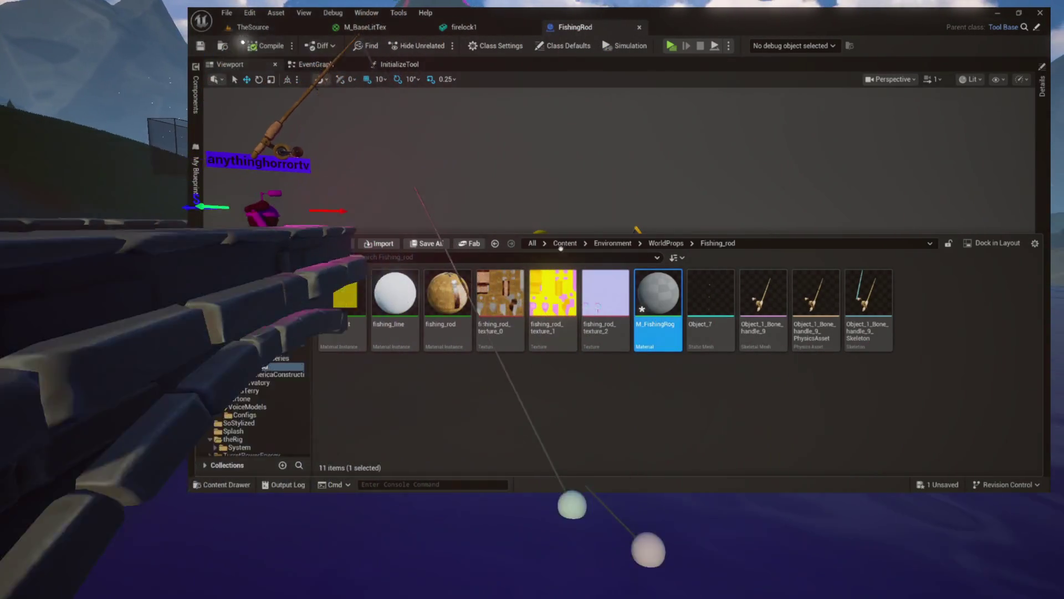
left_click(523, 29)
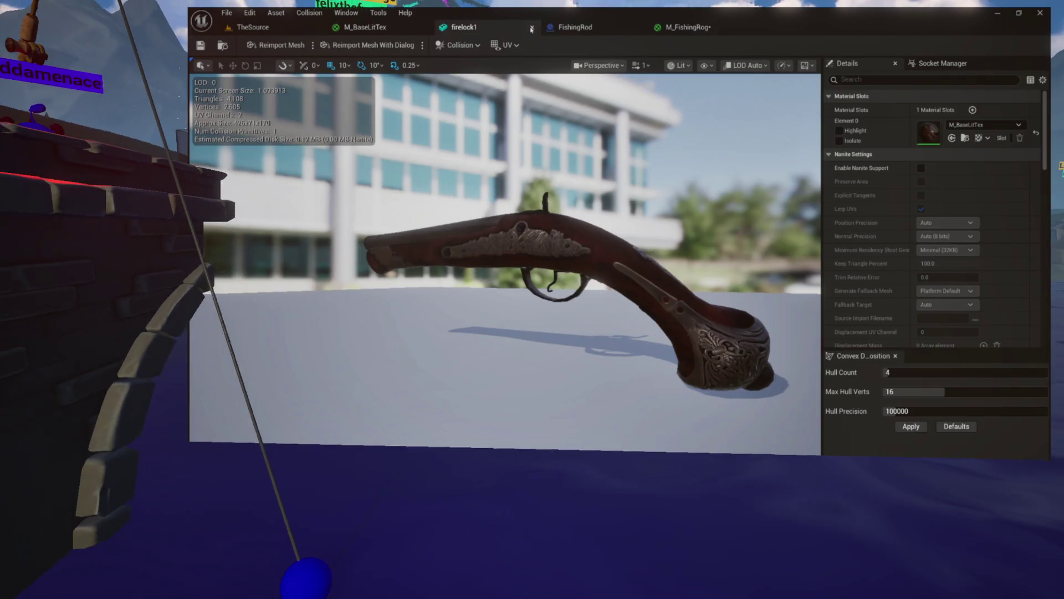
- Close firelock1 and M_BaseLitTex, then drag fishing_rod_texture_0, _1 and _2 into the graph
left_click(531, 29)
left_click(425, 27)
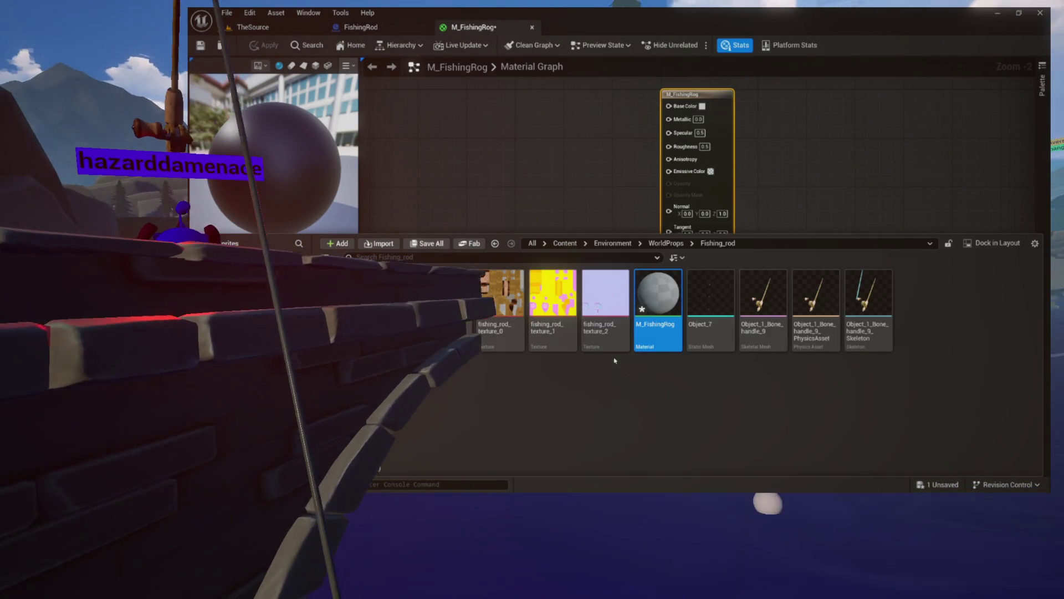
mouse_move(500, 292)
left_mouse_down()
mouse_move(532, 183)
mouse_move(521, 163)
left_mouse_up()
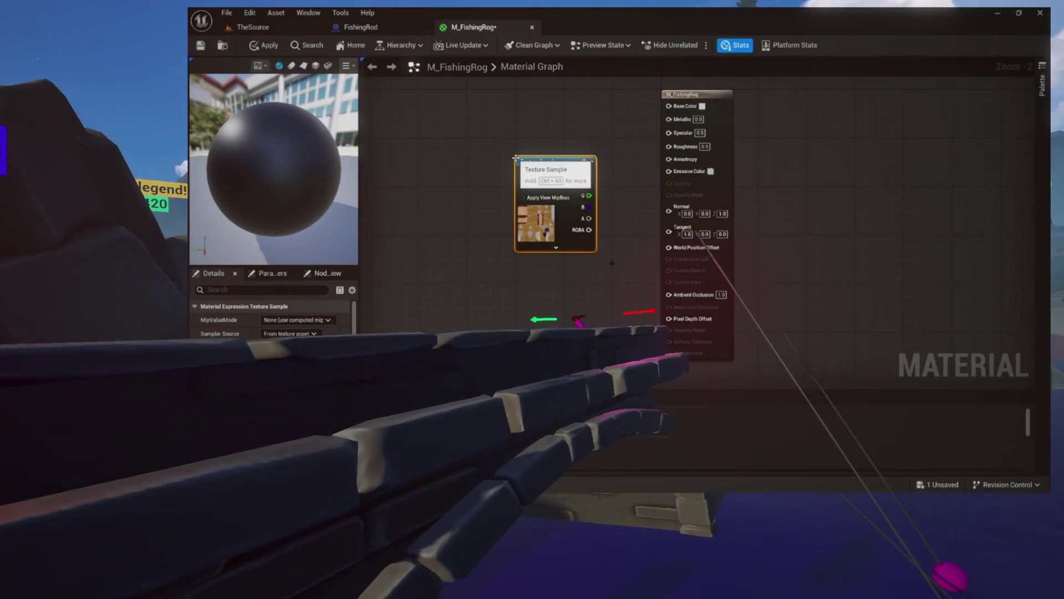
key("ctrl+space")
left_click_drag(553, 292, 436, 157)
key("ctrl+space")
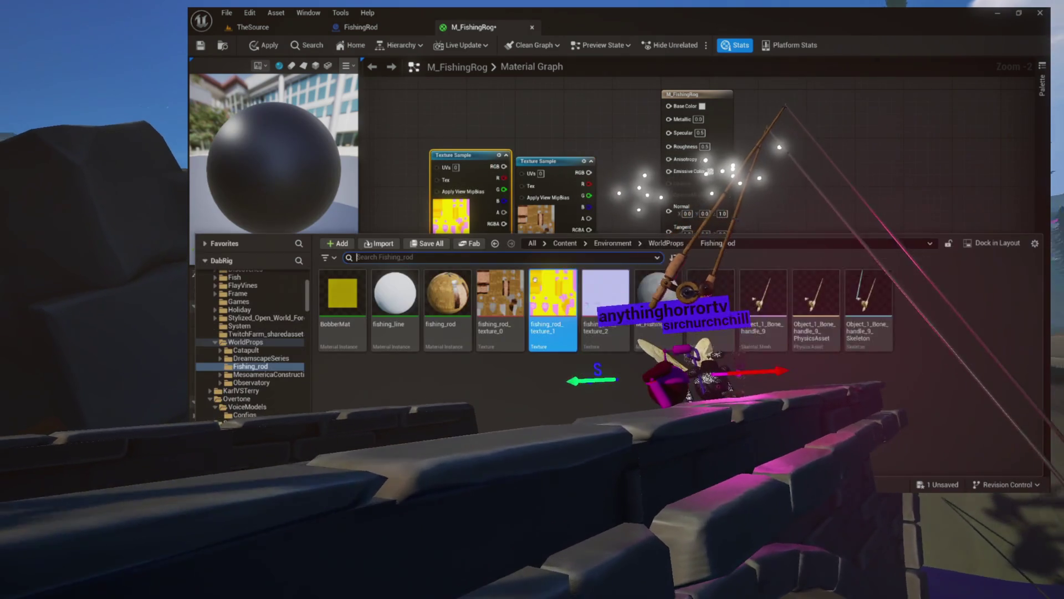
mouse_move(605, 292)
left_mouse_down()
mouse_move(589, 231)
mouse_move(615, 152)
mouse_move(561, 241)
mouse_move(511, 274)
left_mouse_up()
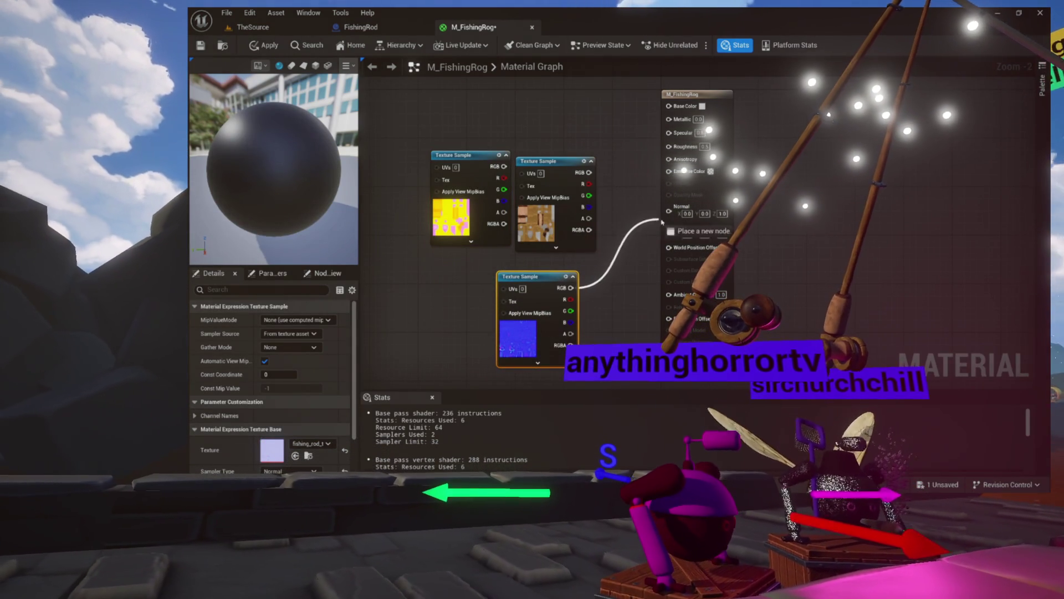
- Wire wood to Base Color, blue map to Normal, another texture to AO, and arrange the nodes
left_click_drag(656, 222, 669, 211)
mouse_move(589, 173)
left_mouse_down()
mouse_move(618, 180)
mouse_move(669, 105)
left_mouse_up()
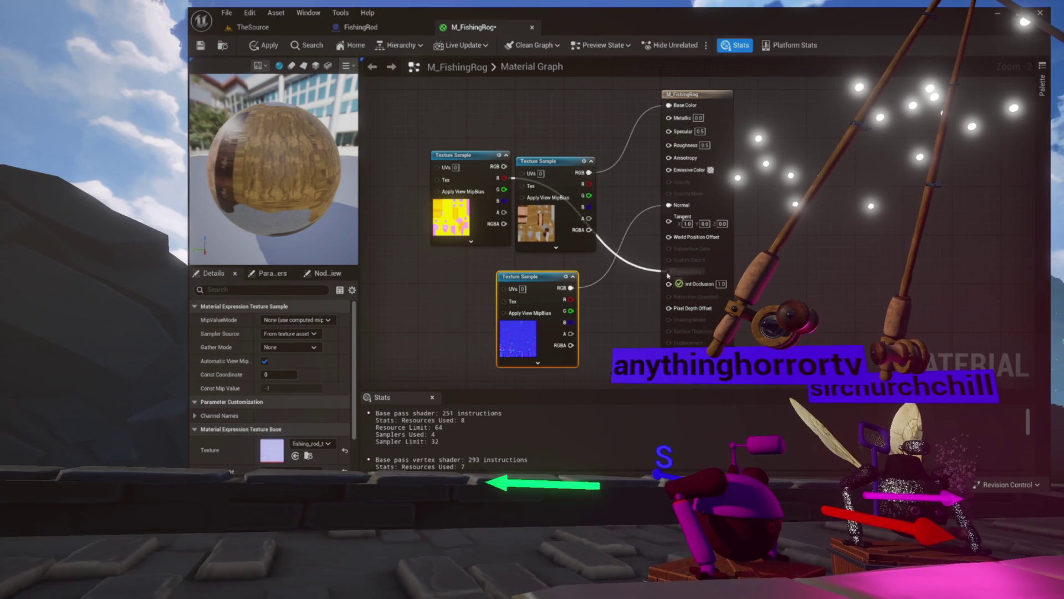
left_click_drag(668, 270, 670, 283)
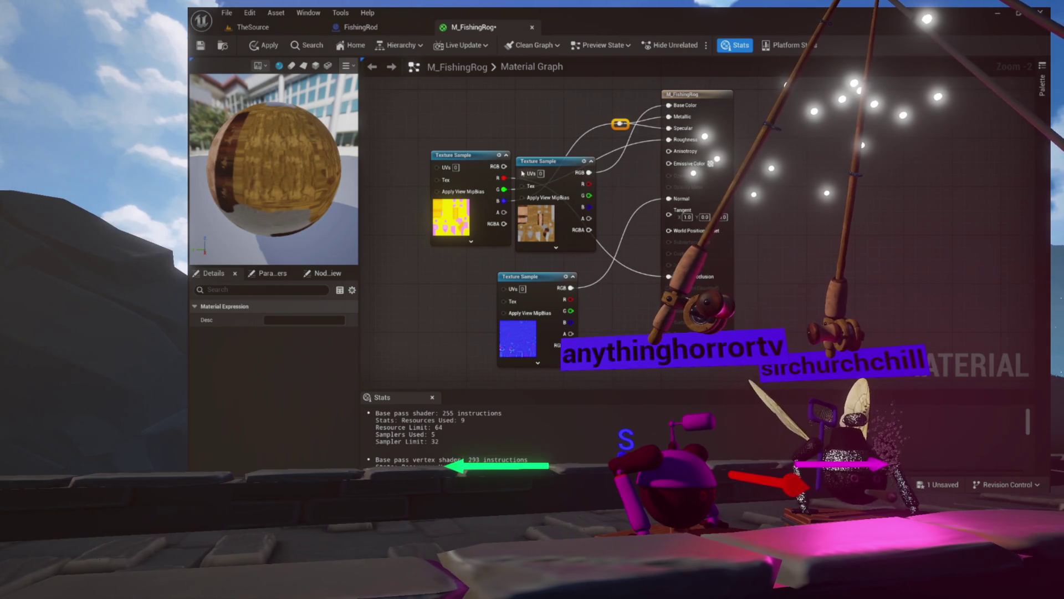
mouse_move(466, 162)
left_mouse_down()
mouse_move(517, 105)
mouse_move(484, 93)
mouse_move(433, 207)
left_mouse_up()
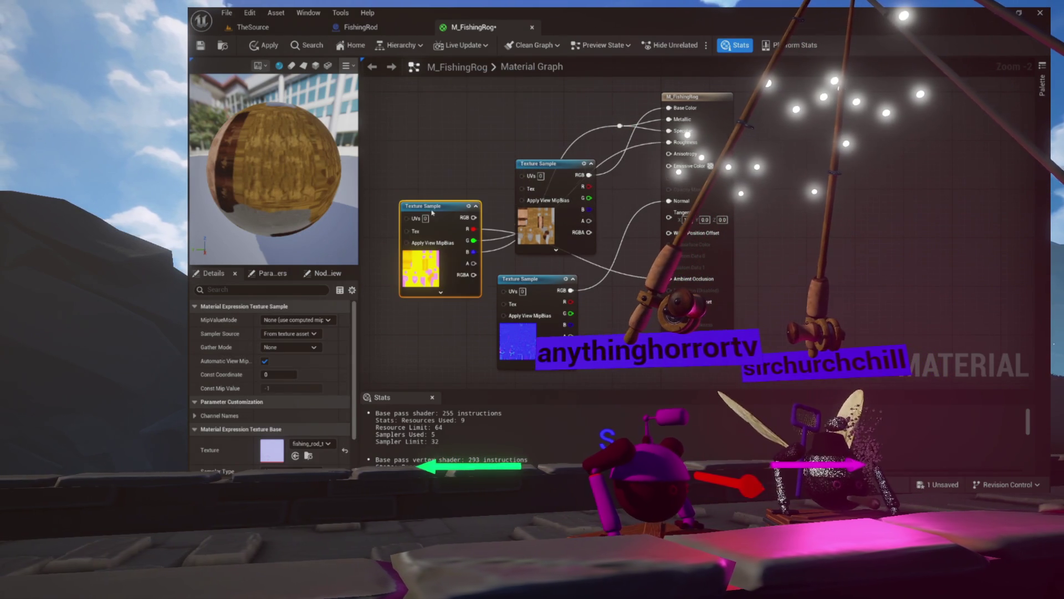
mouse_move(540, 165)
left_mouse_down()
mouse_move(482, 77)
mouse_move(514, 67)
left_mouse_up()
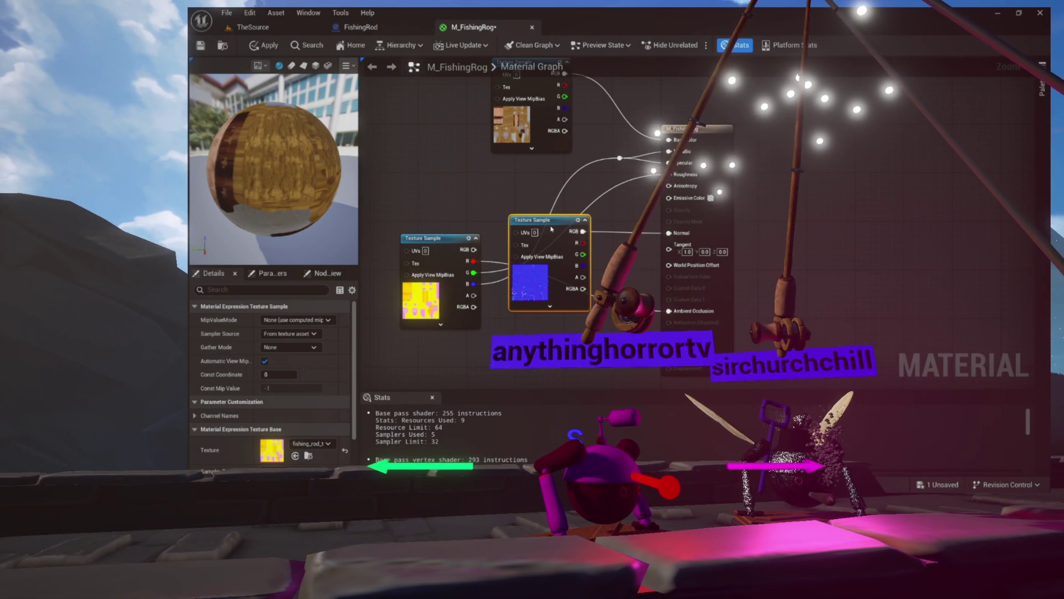
left_click_drag(417, 257, 502, 325)
left_click_drag(551, 215, 509, 226)
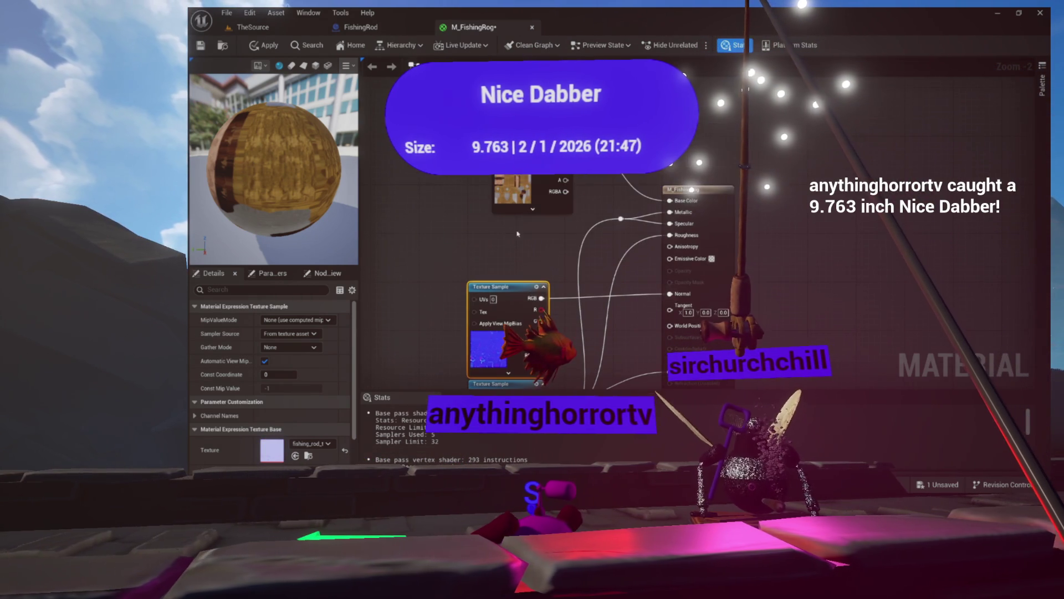
left_click_drag(515, 138, 497, 164)
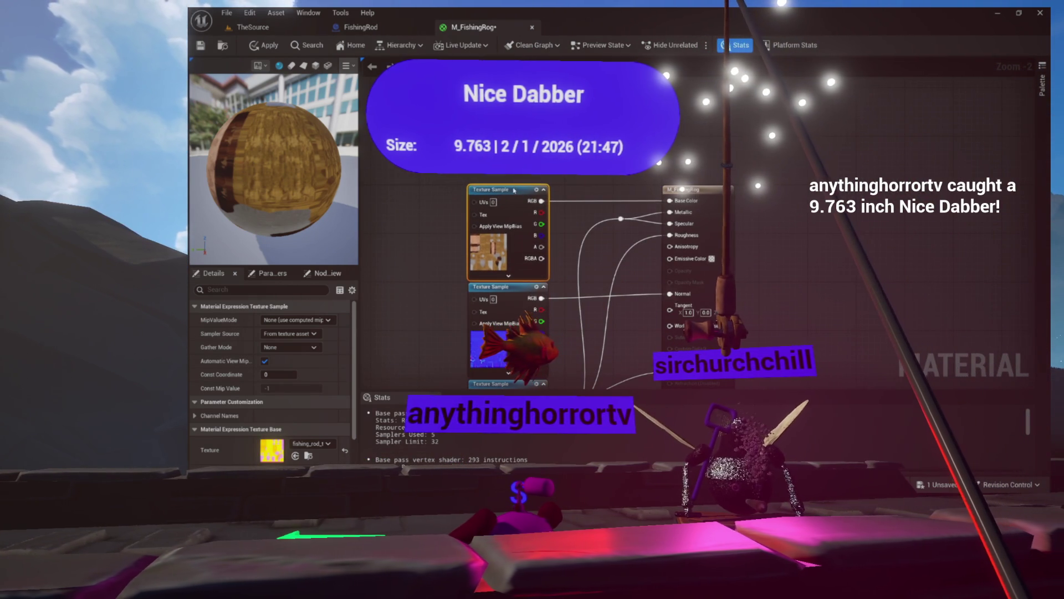
- Open the rod's Object_1_Bone_handle_9 skeletal mesh from the Fishing_rod folder
left_click_drag(508, 187, 534, 93)
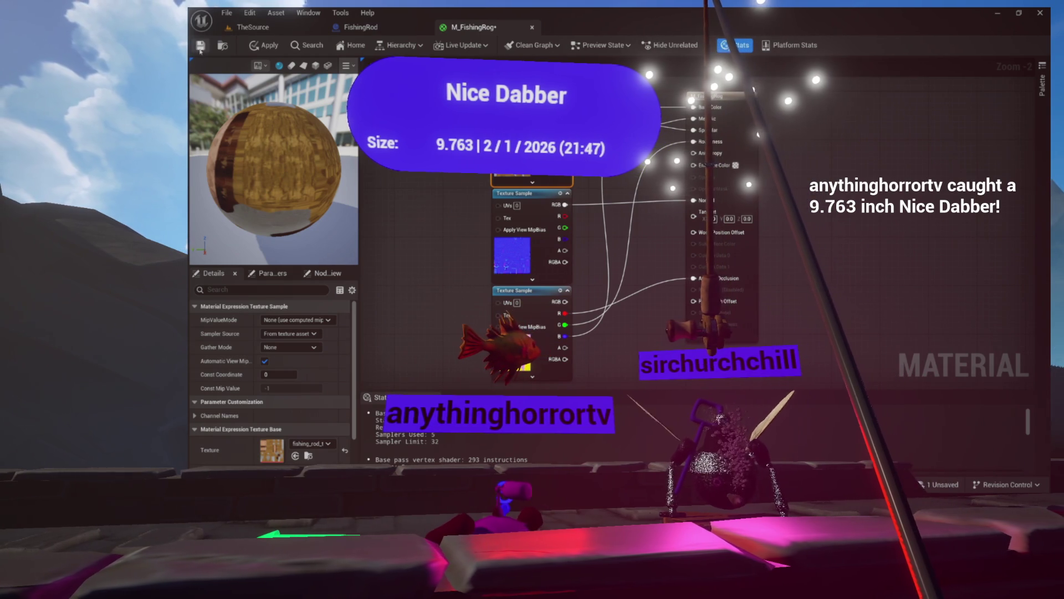
key("ctrl+space")
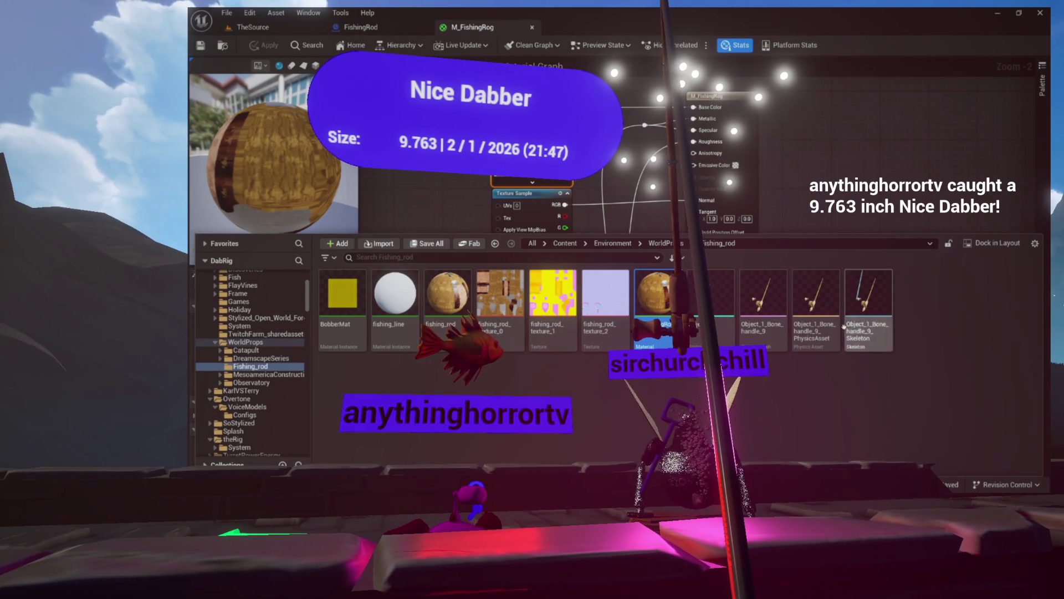
double_click(766, 332)
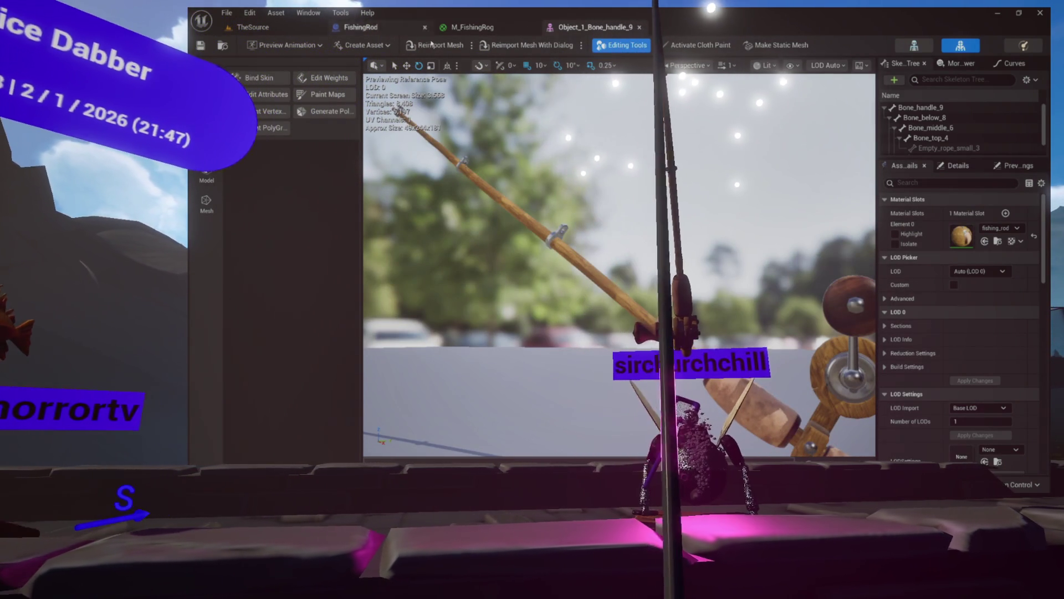
- Assign M_FishingRog to Element 0 of the fishing rod skeletal mesh's material slot
left_click(485, 31)
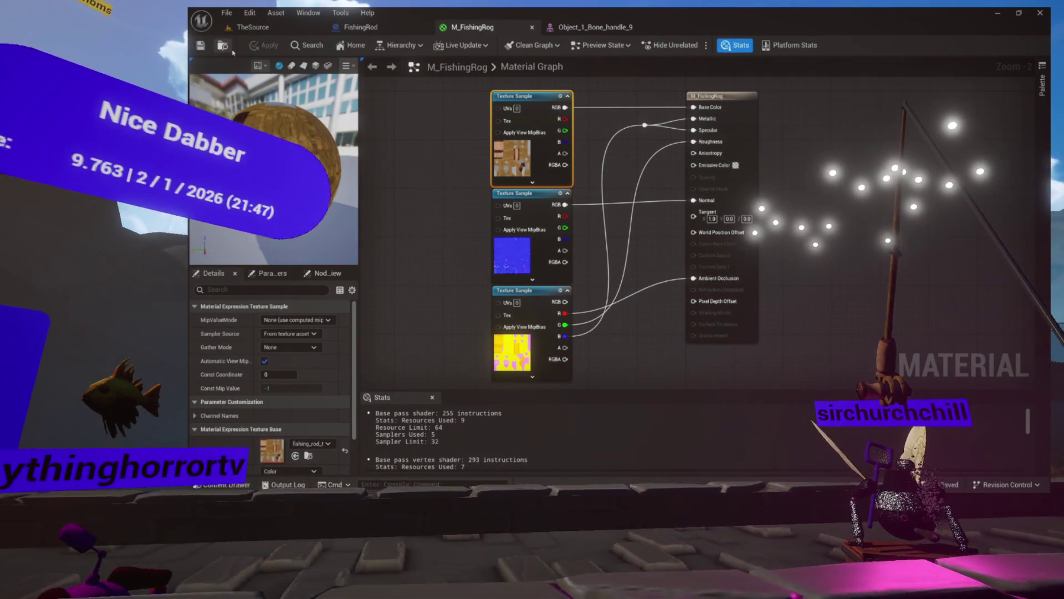
key("ctrl+space")
left_click(592, 27)
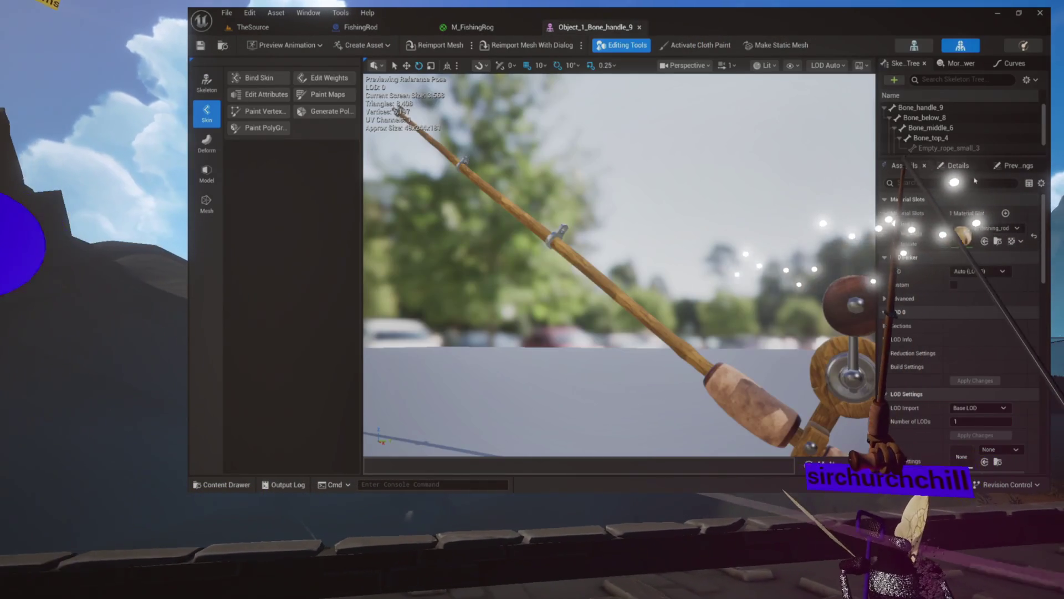
left_click(985, 241)
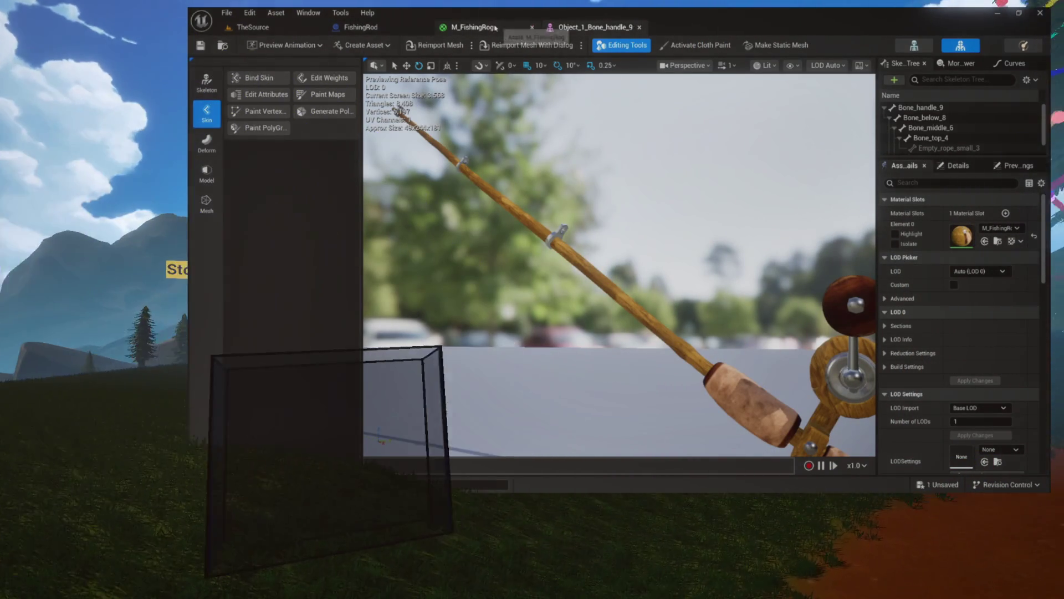
- Go to the FishingRod blueprint and bring up the Fishing_rod folder's assets
left_click(515, 27)
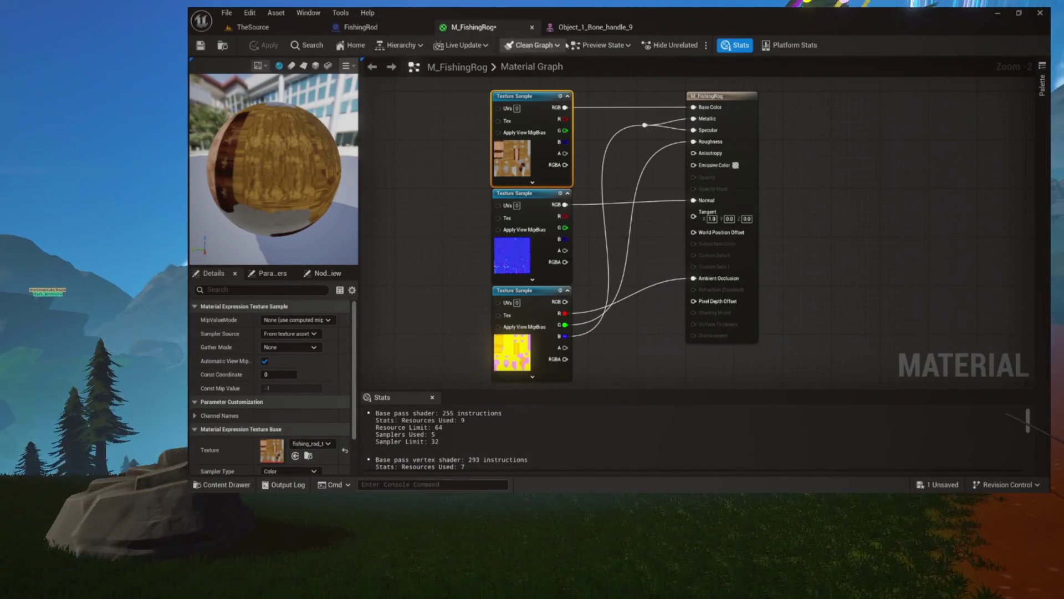
left_click(365, 34)
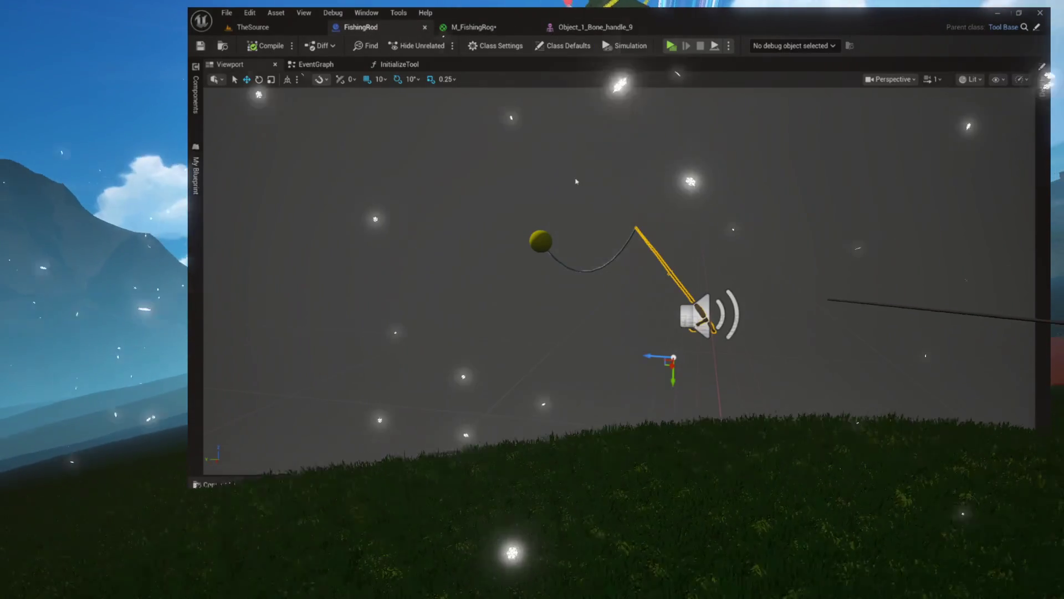
key("ctrl+space")
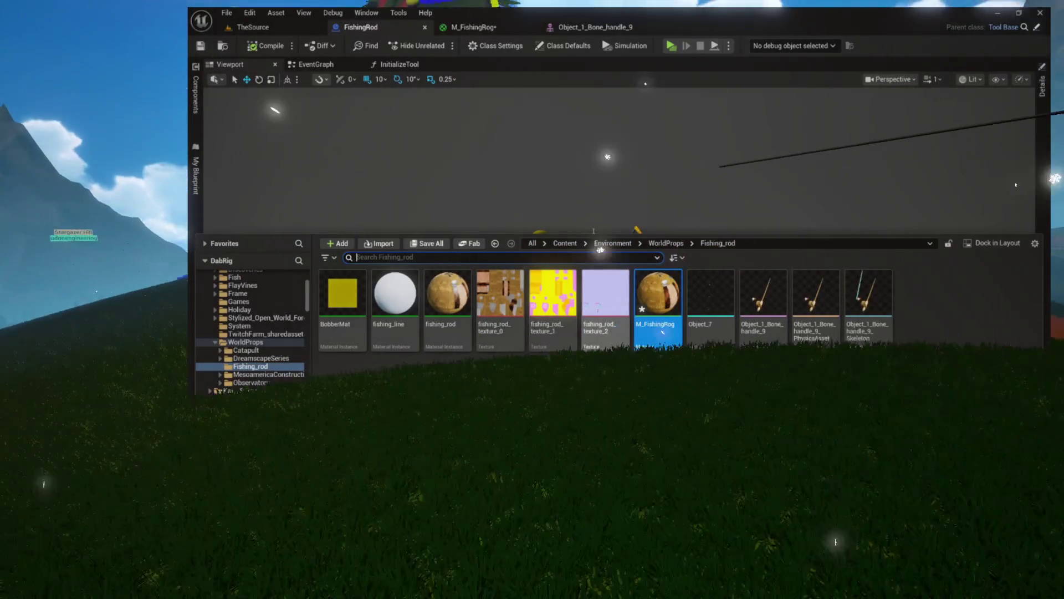
- Close the M_FishingRog material editor and show the Fishing_rod folder's assets
double_click(658, 293)
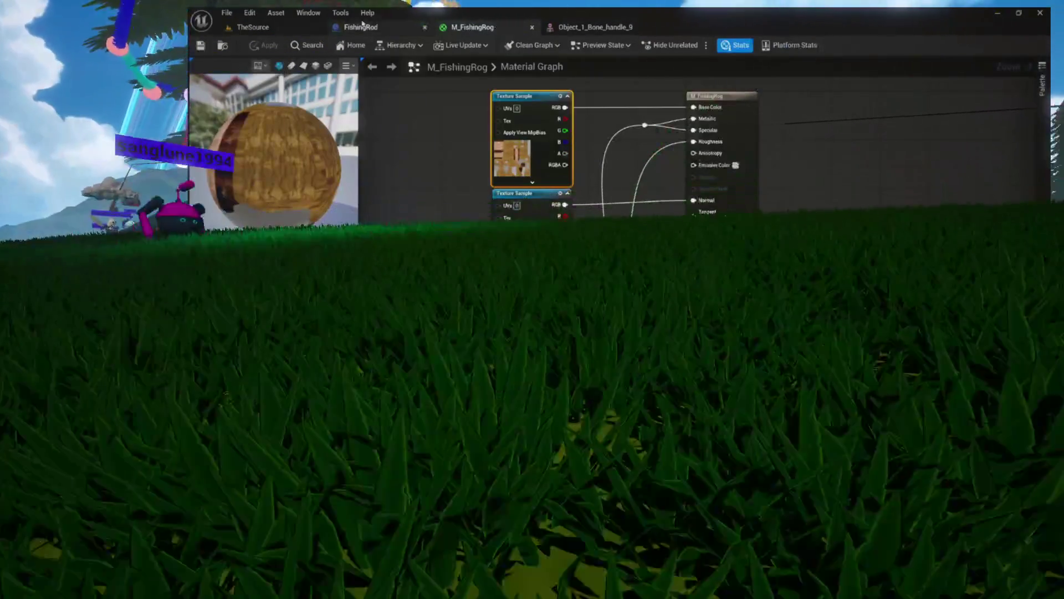
left_click(531, 27)
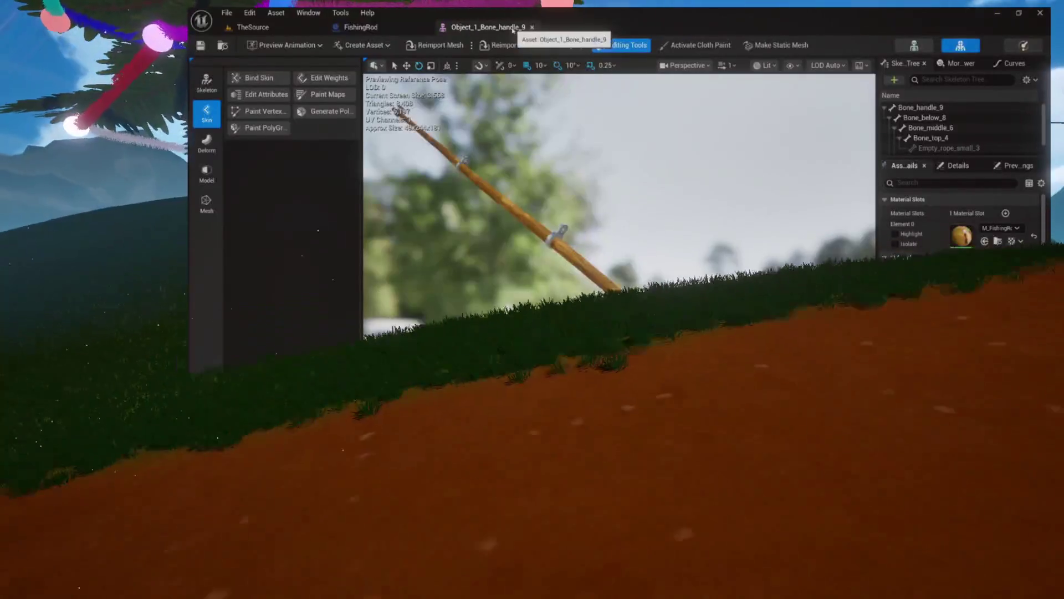
key("ctrl+space")
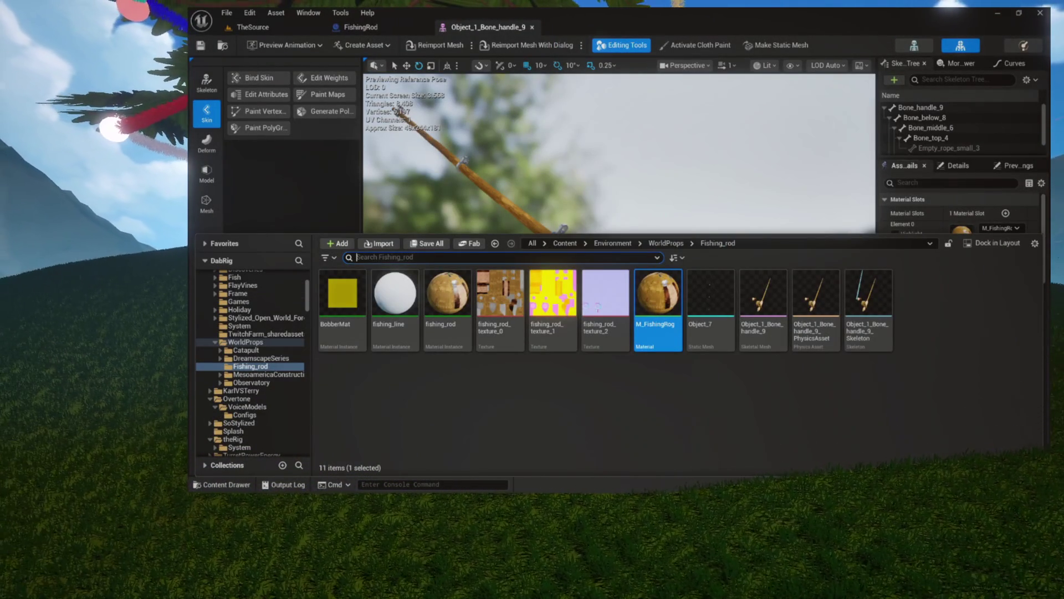
- Delete the old fishing_rod material instance, then reopen M_FishingRog for editing
left_click(438, 338)
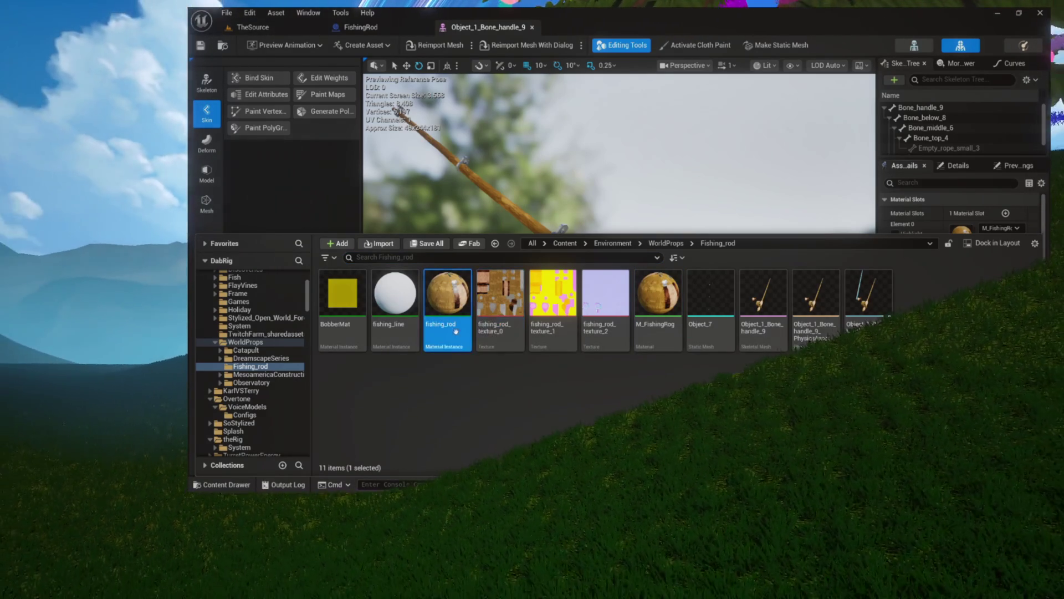
key("Delete")
left_click(561, 357)
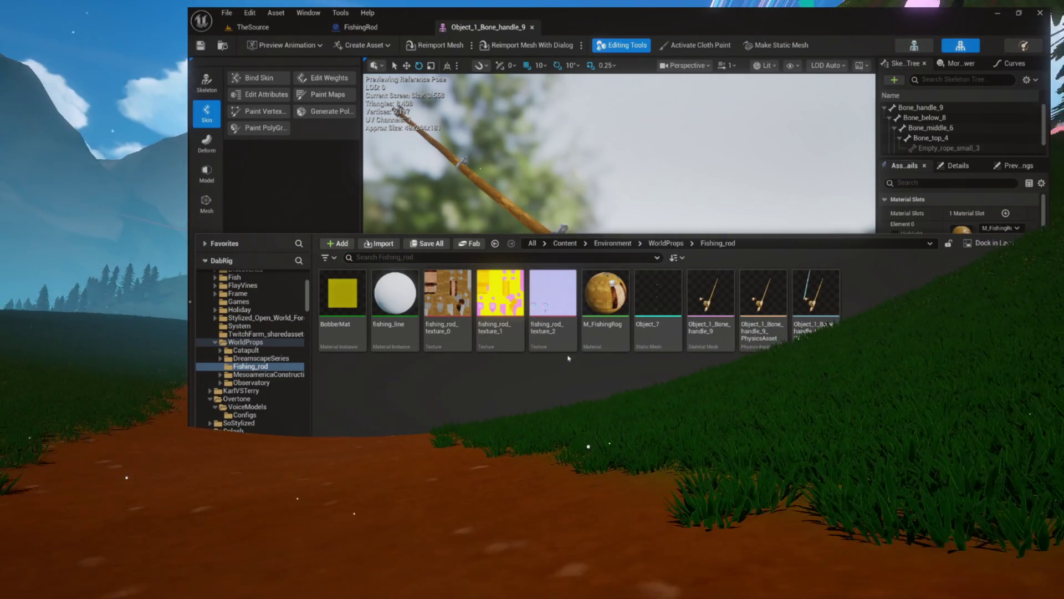
left_click(613, 336)
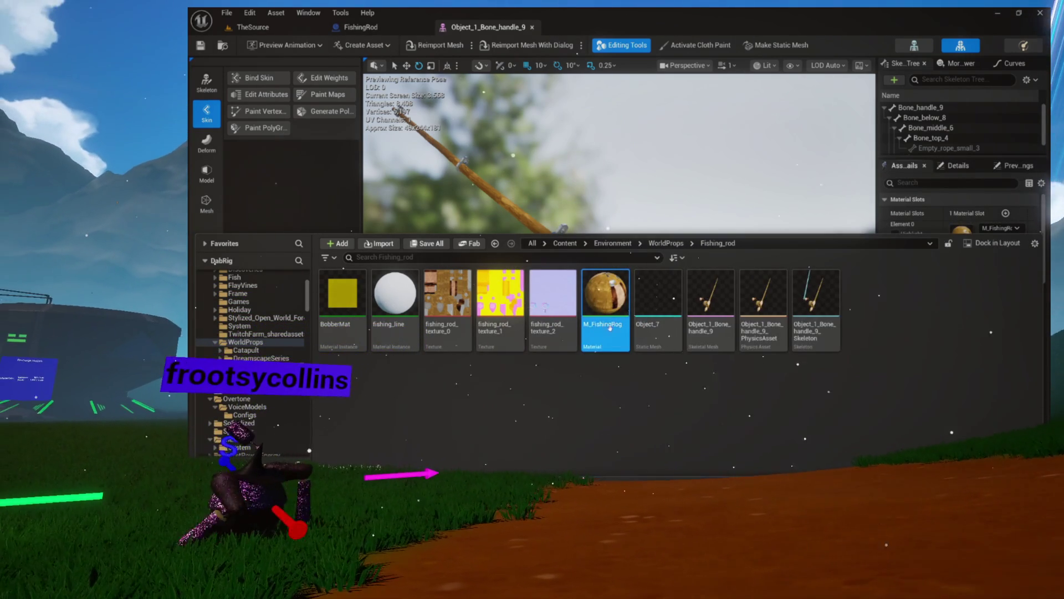
double_click(612, 328)
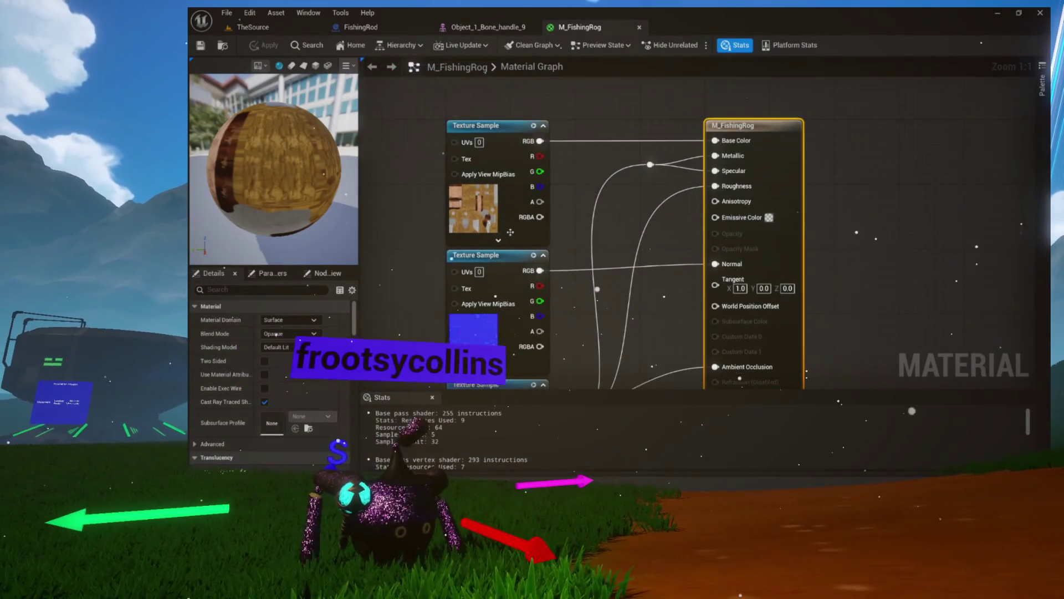
- Rename the M_FishingRog material to M_FishingRod and locate it among the Fishing_rod assets
left_click(222, 47)
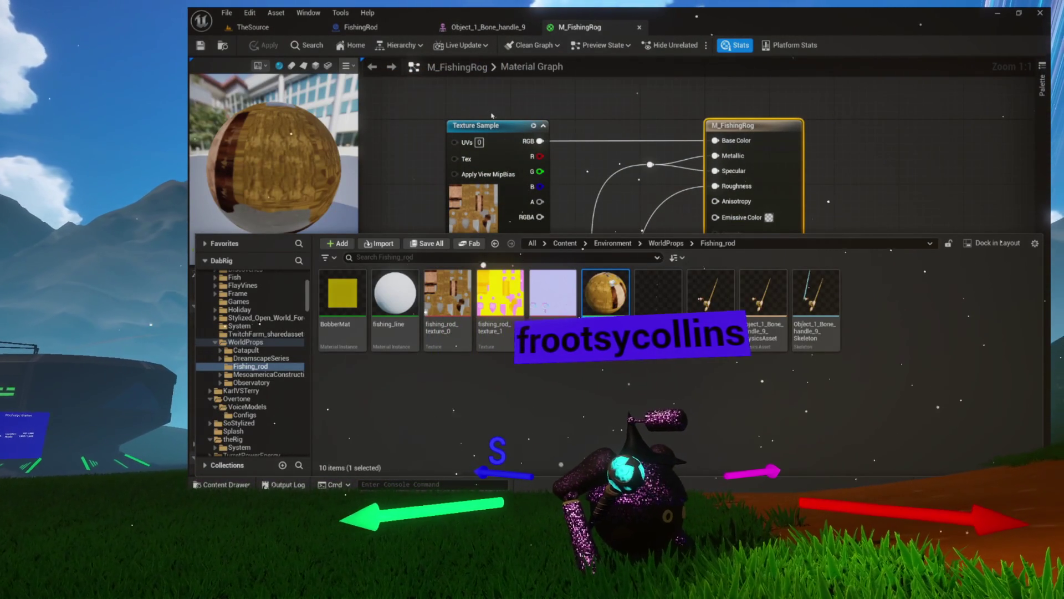
key("Return")
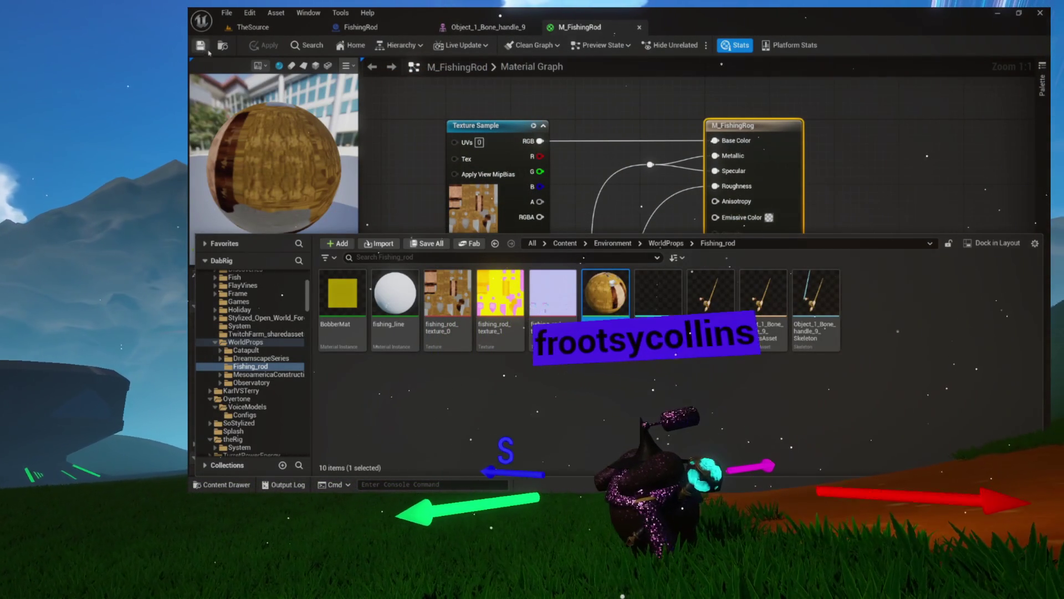
key("ctrl+space")
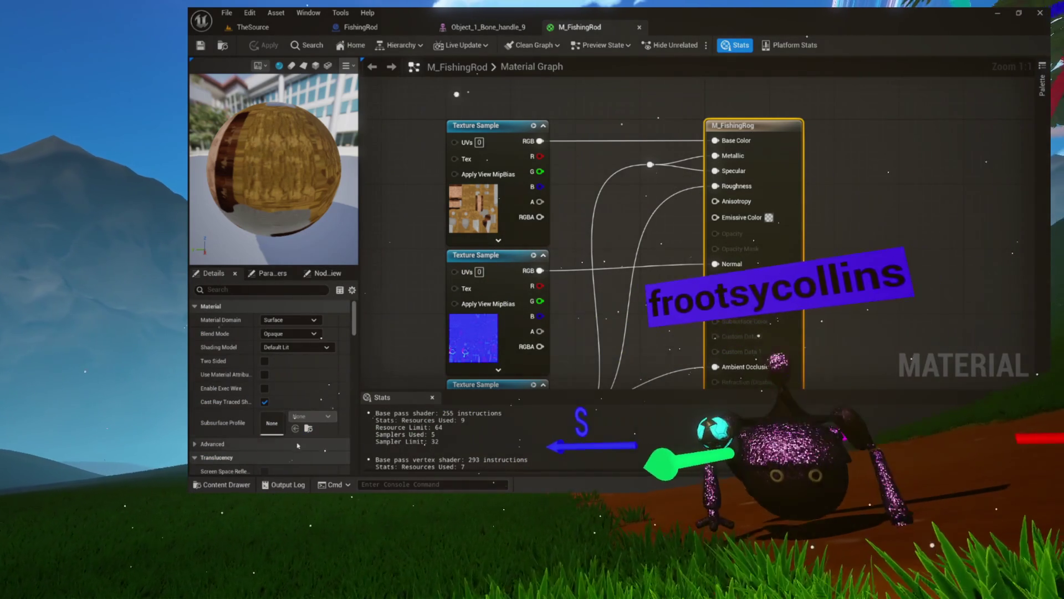
left_click(222, 484)
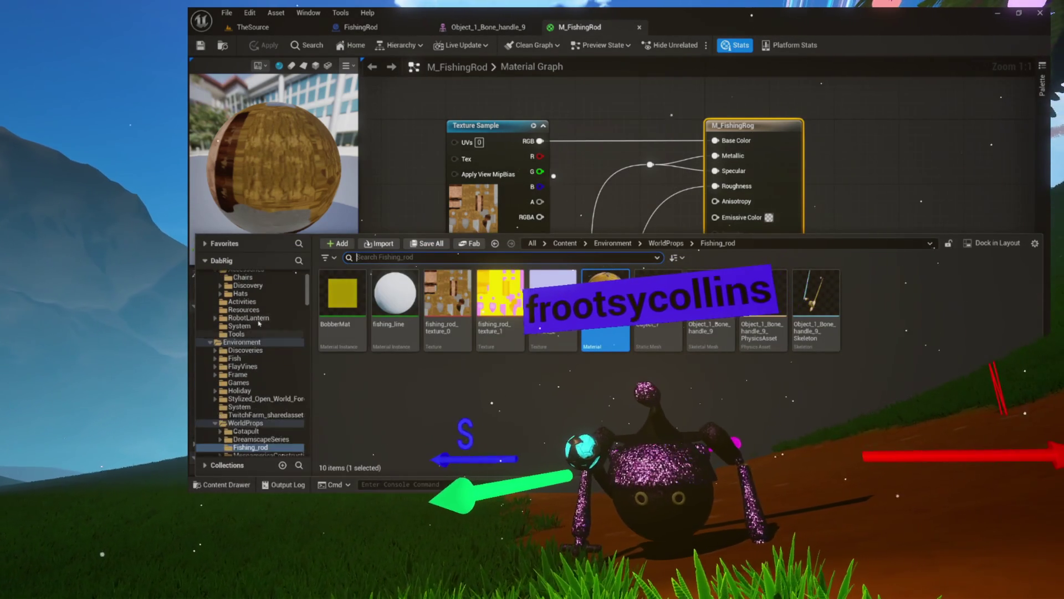
scroll(258, 323, "down", 3)
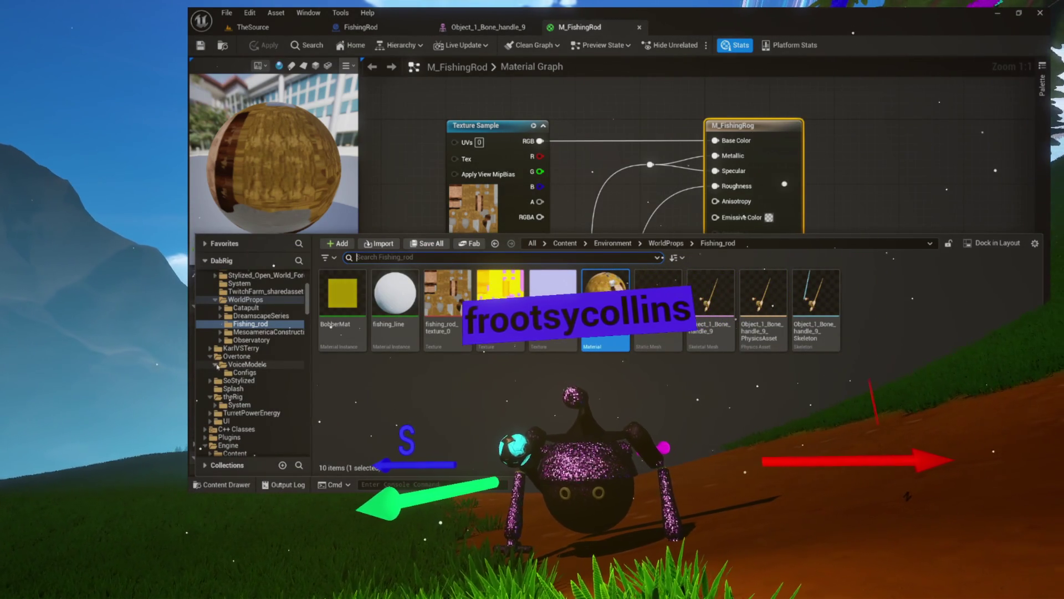
key("ctrl+space")
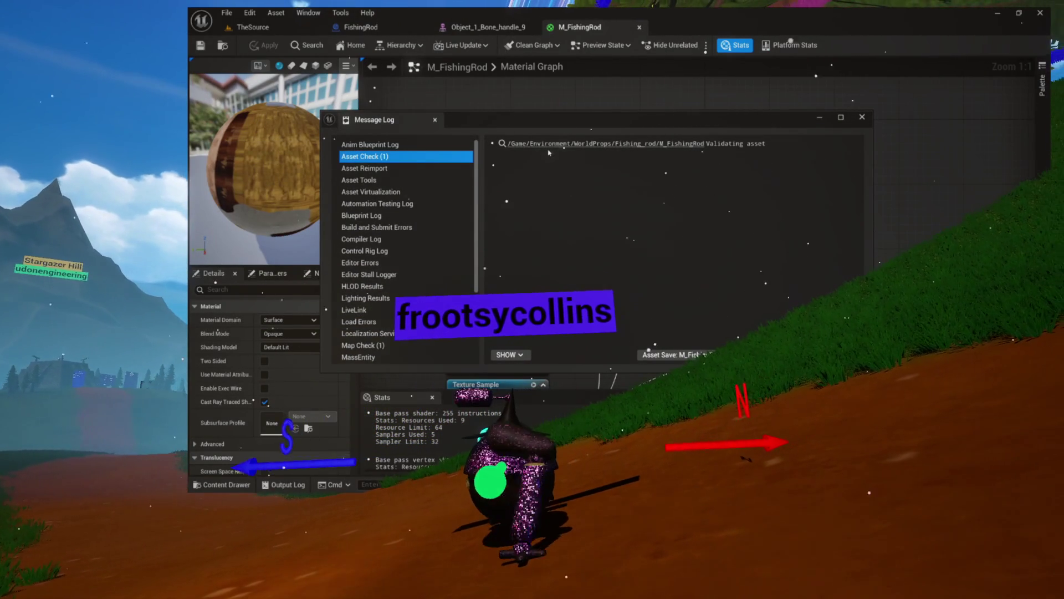
left_click(658, 146)
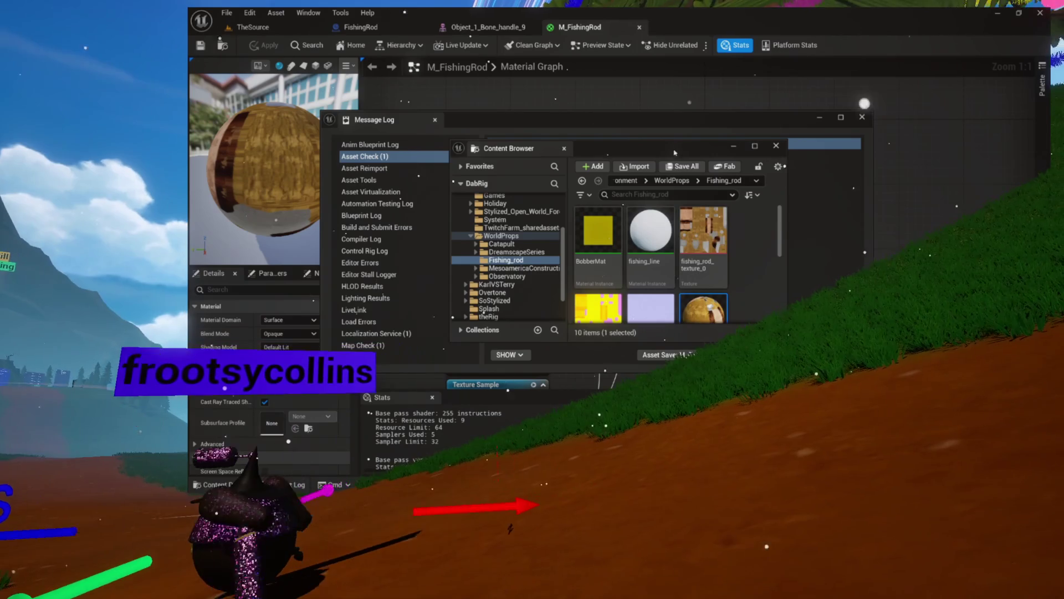
- Save M_FishingRod, then close its editor, the asset browser, Message Log and rod mesh editor
mouse_move(656, 145)
left_mouse_down()
mouse_move(663, 192)
mouse_move(743, 183)
mouse_move(754, 172)
left_mouse_up()
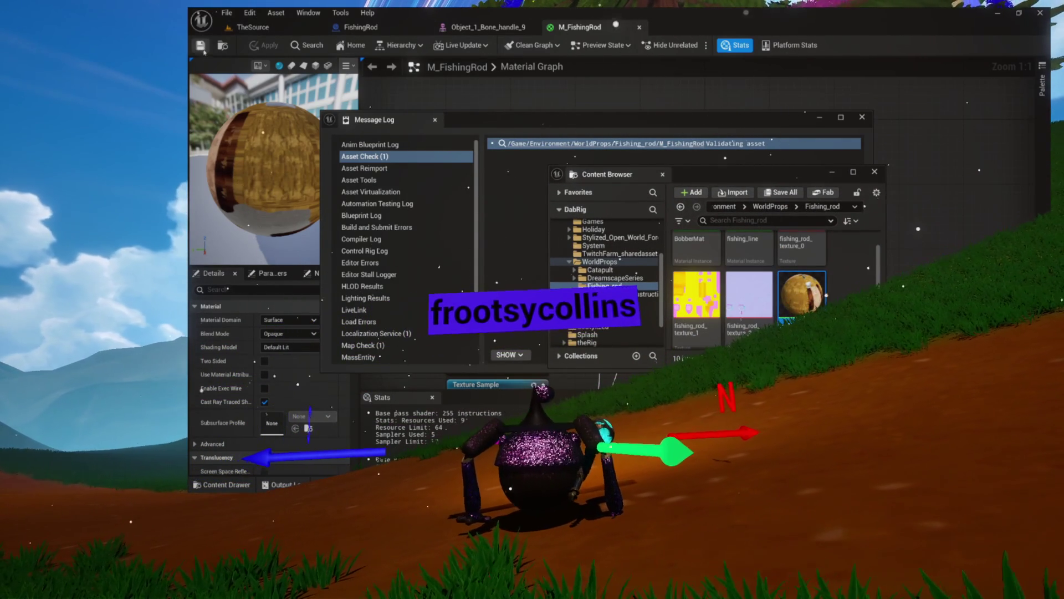
left_click(200, 47)
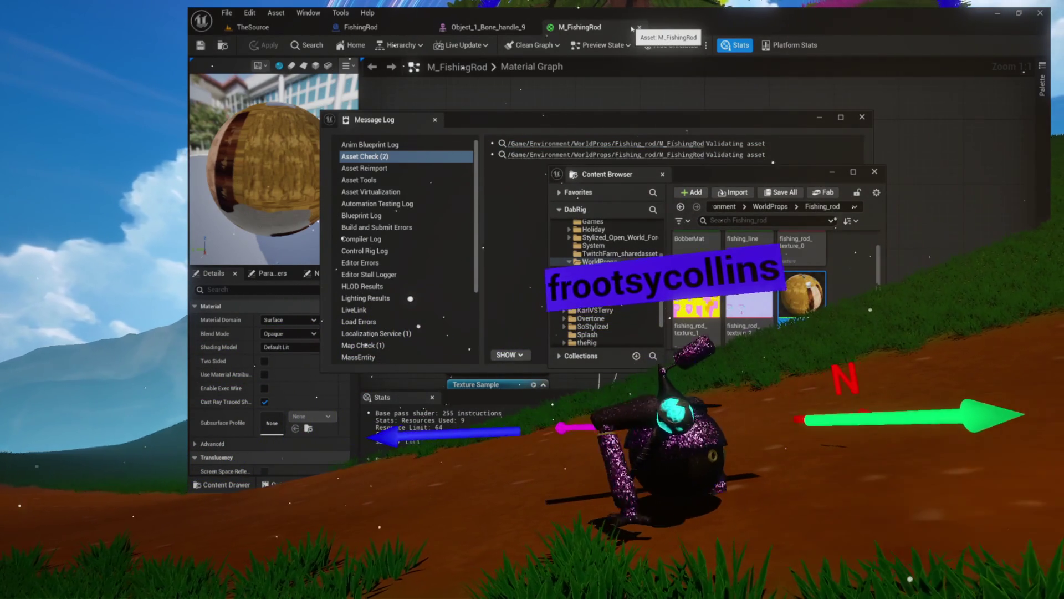
left_click(640, 27)
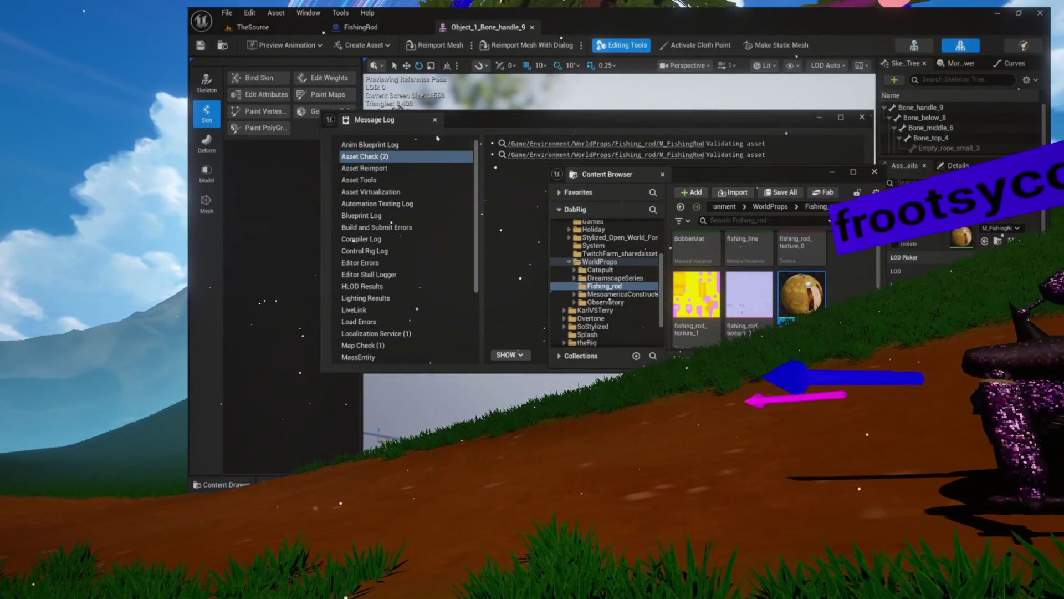
left_click(874, 173)
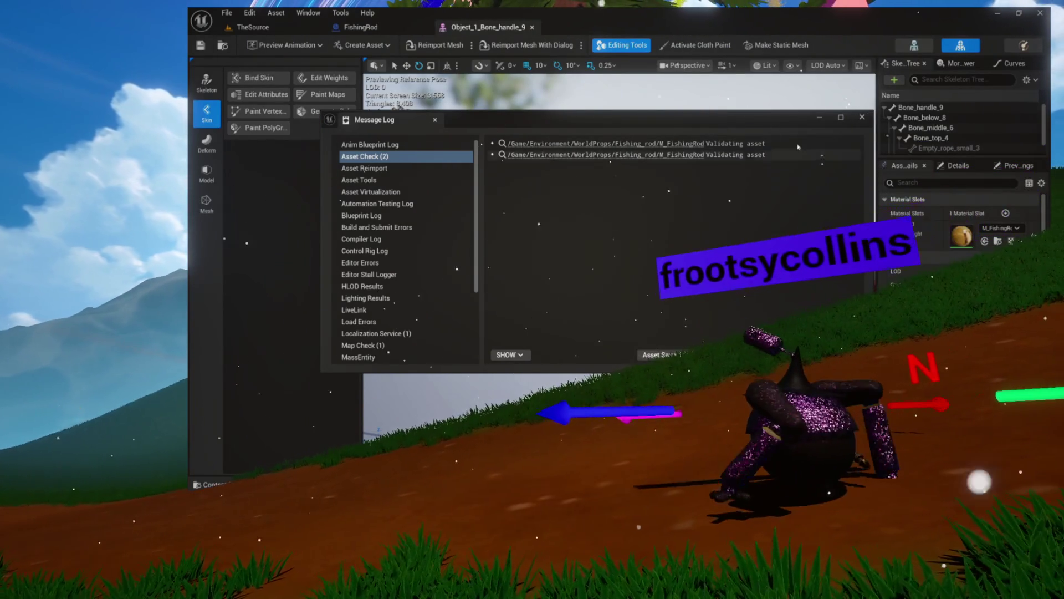
left_click(862, 118)
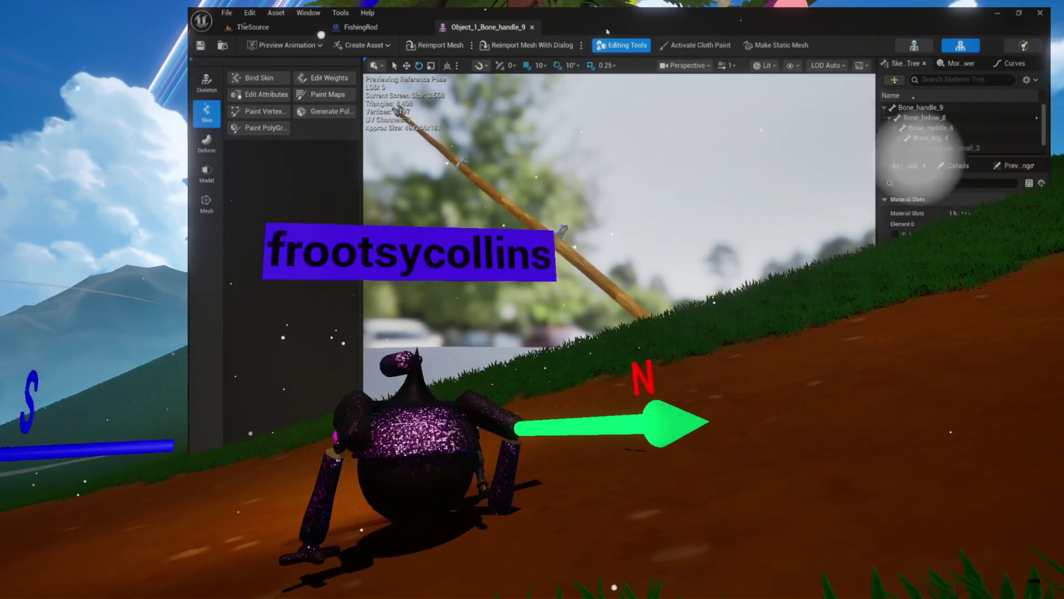
left_click(532, 27)
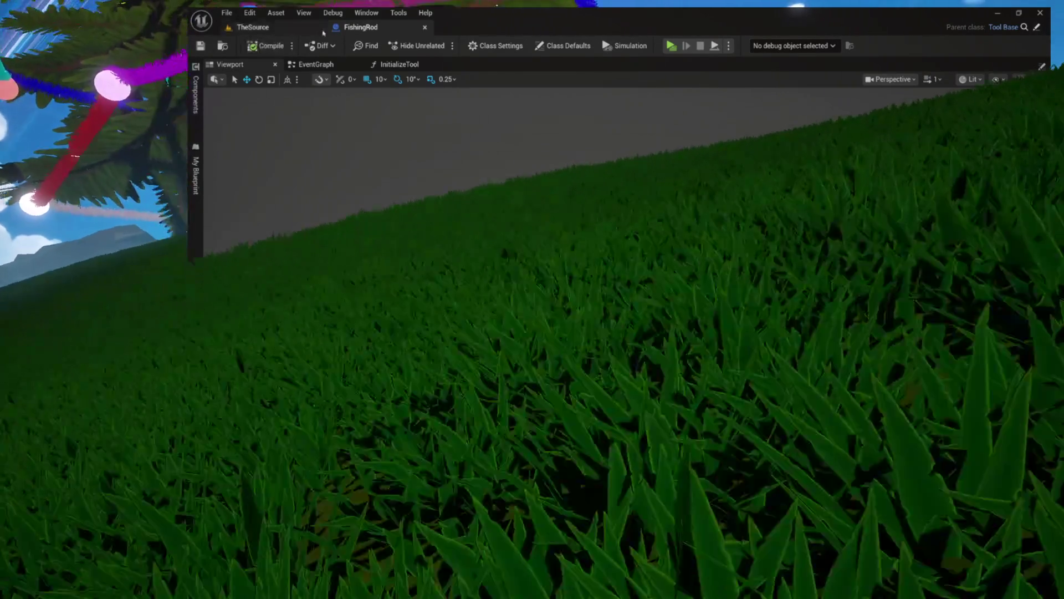
- Switch to TheSource level and return to the Overtone folder in the browser
left_click(323, 31)
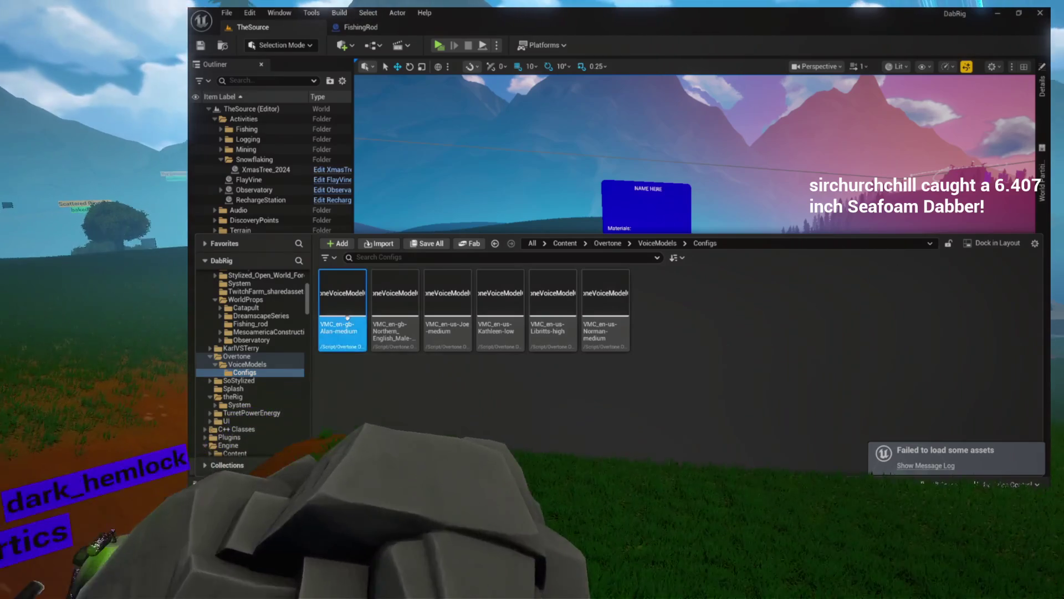
left_click(558, 326)
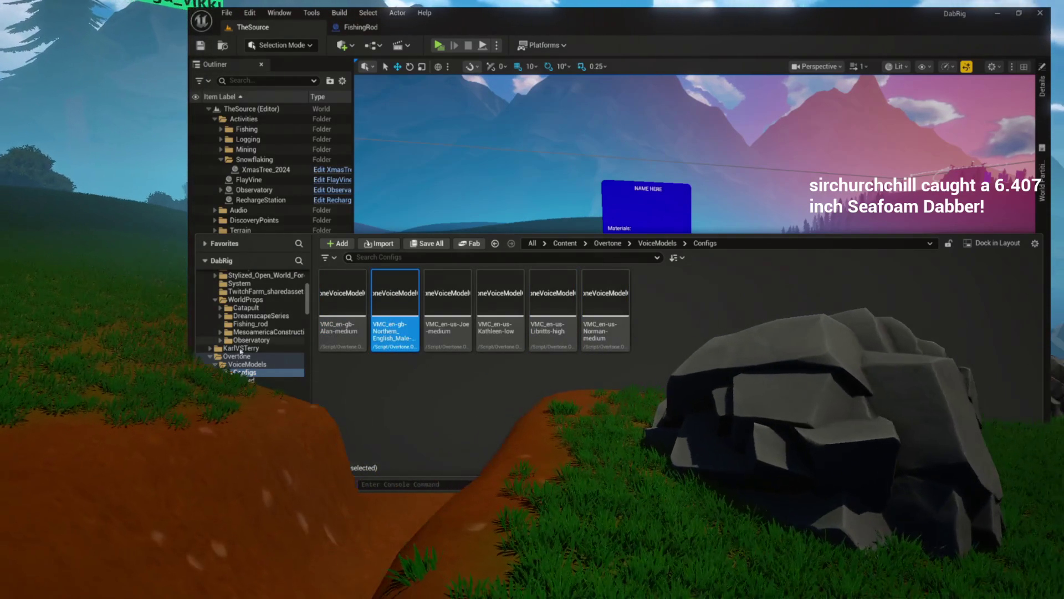
key("alt+Left")
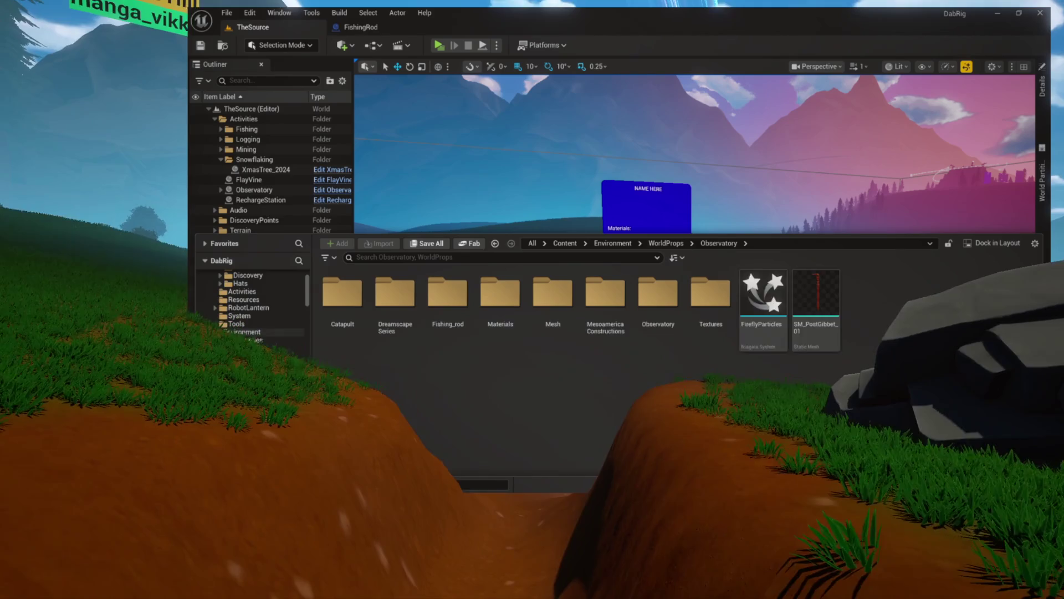
- Show the Environment folders, collapse Avatars and Engine, and close the FishingRod blueprint
left_click(244, 332, "ctrl")
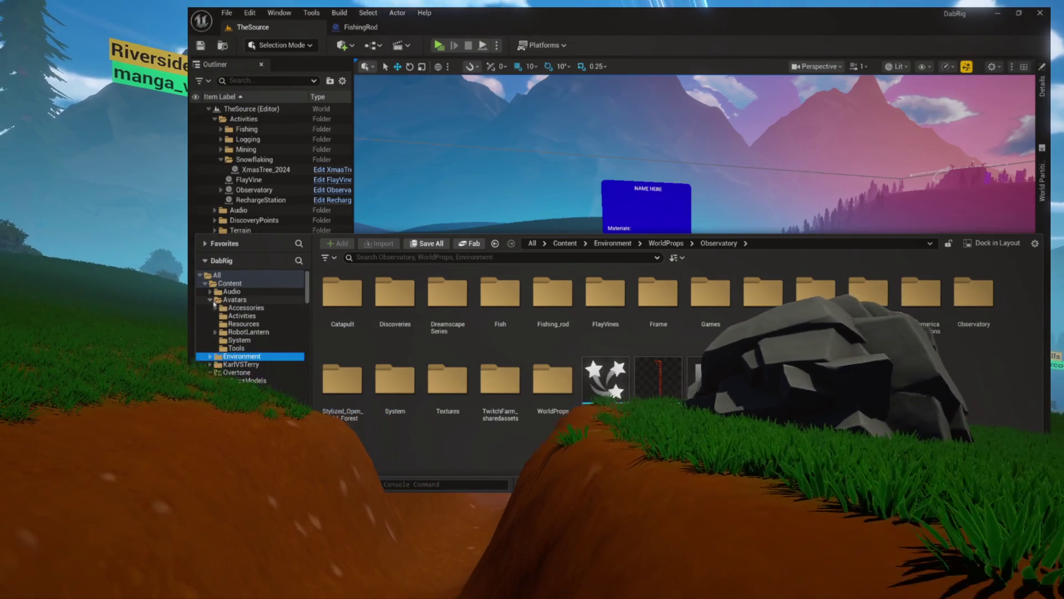
left_click(211, 300)
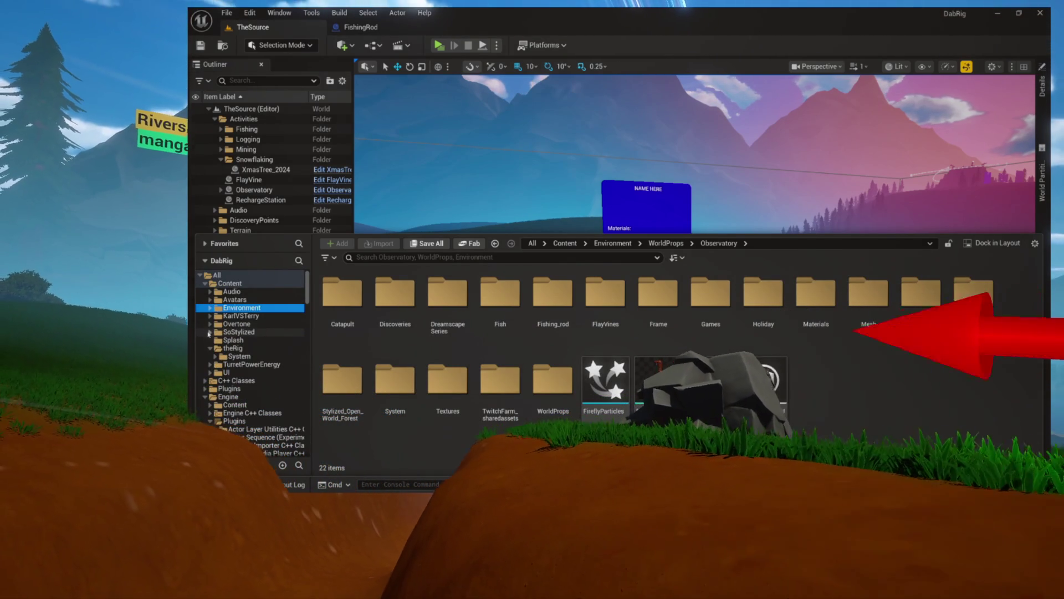
left_click(205, 397)
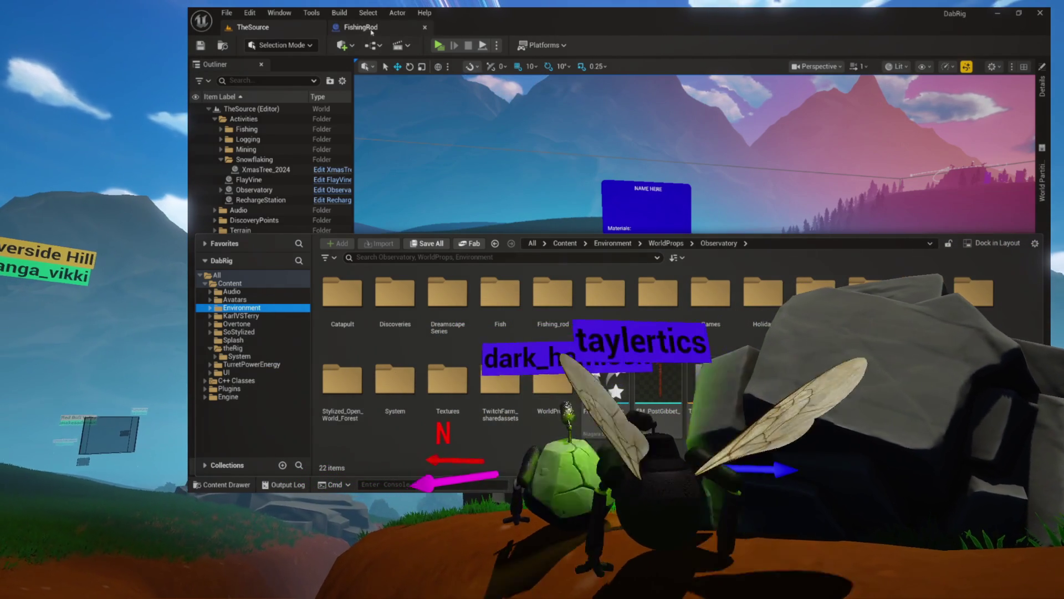
left_click(410, 28)
left_click(425, 27)
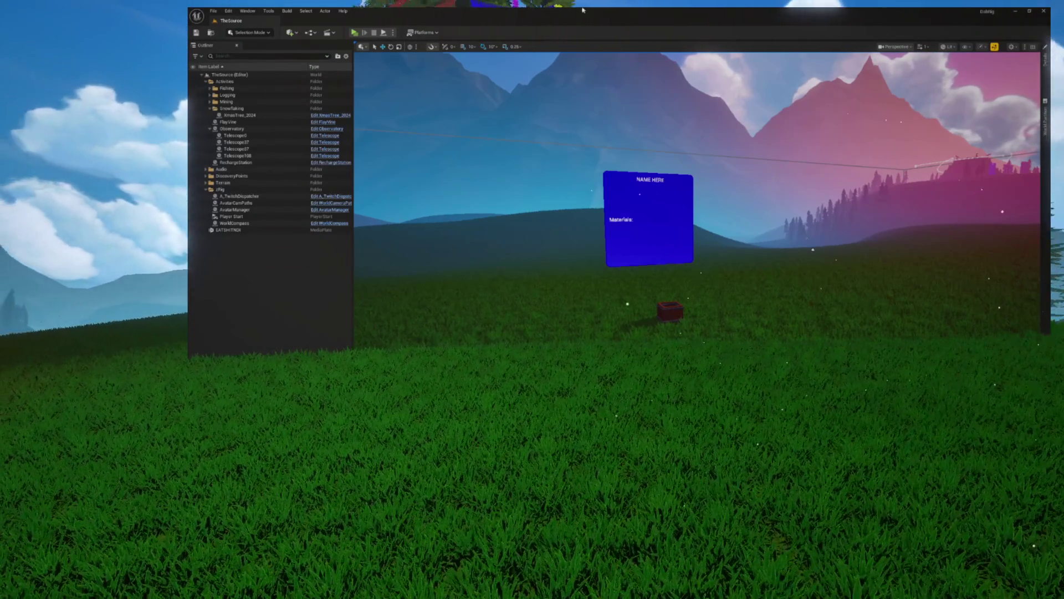
- Open the content browser, expand Environment, and open the KarlVSTerry folder
key("ctrl+shift+w")
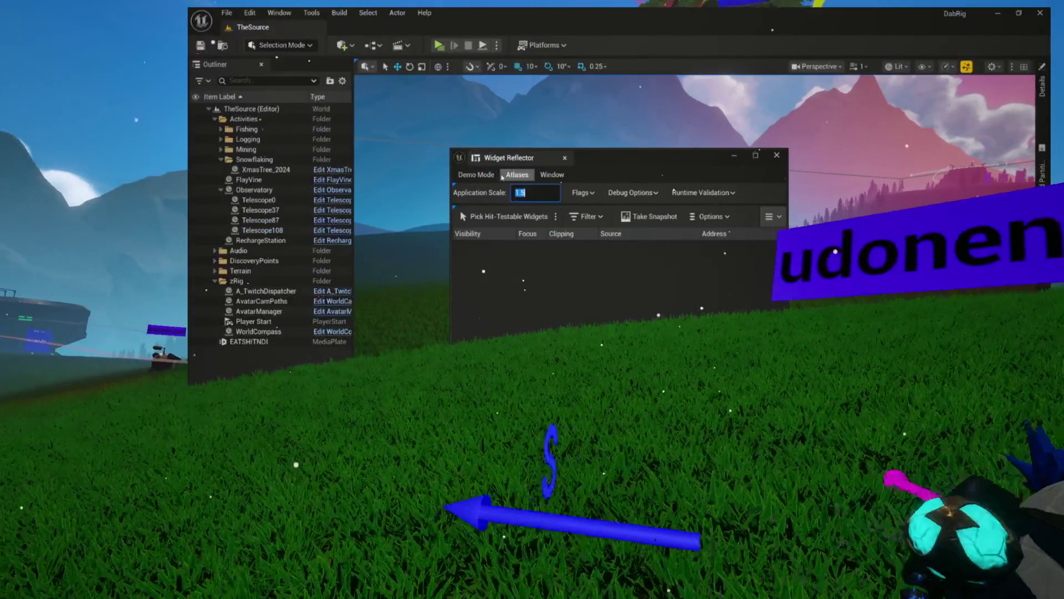
key("Return")
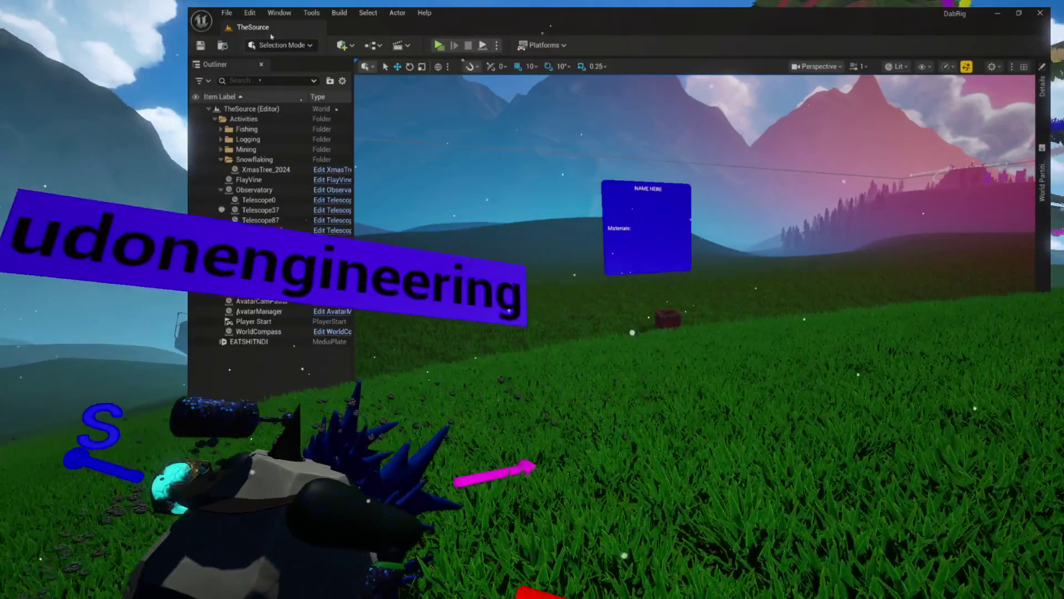
key("ctrl+space")
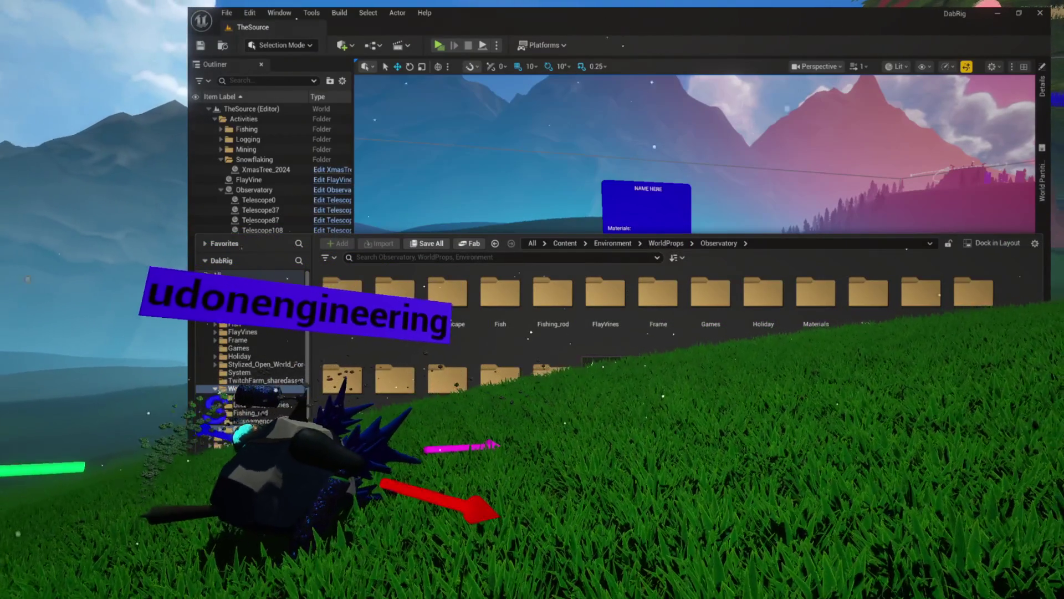
left_click(239, 340)
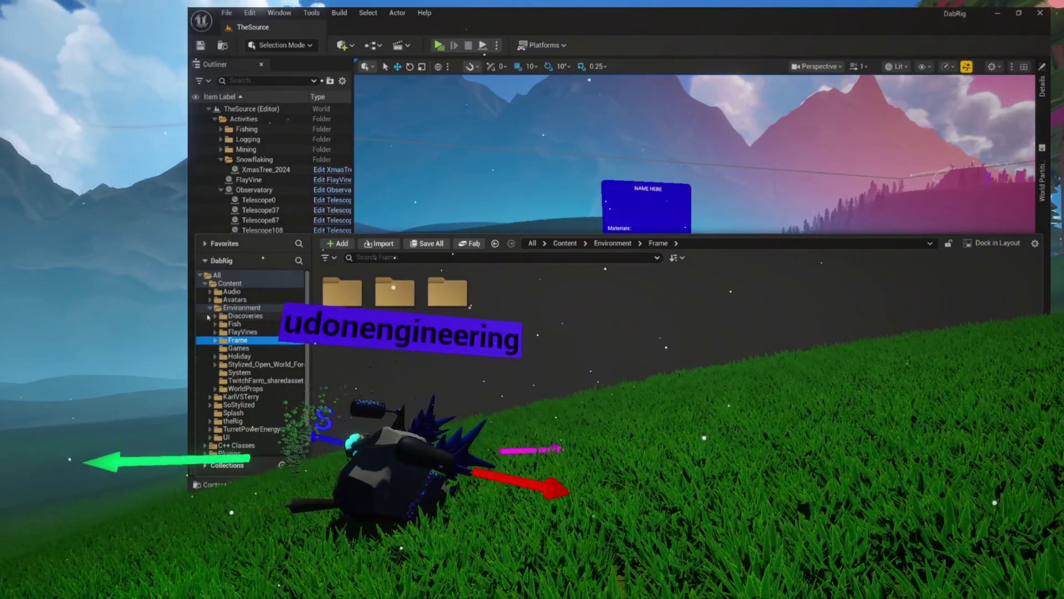
left_click(211, 307)
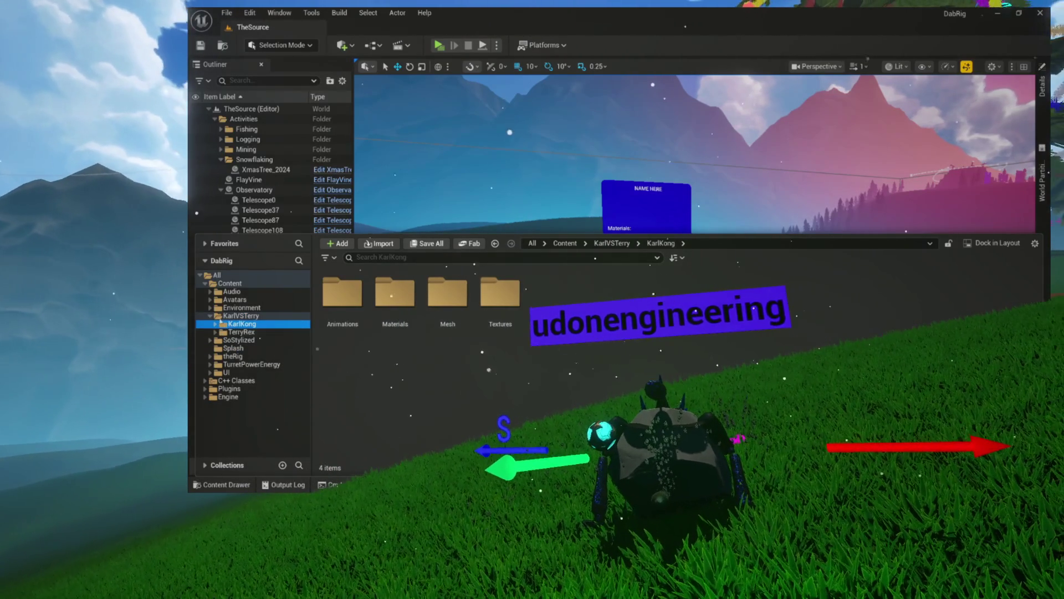
left_click(210, 307)
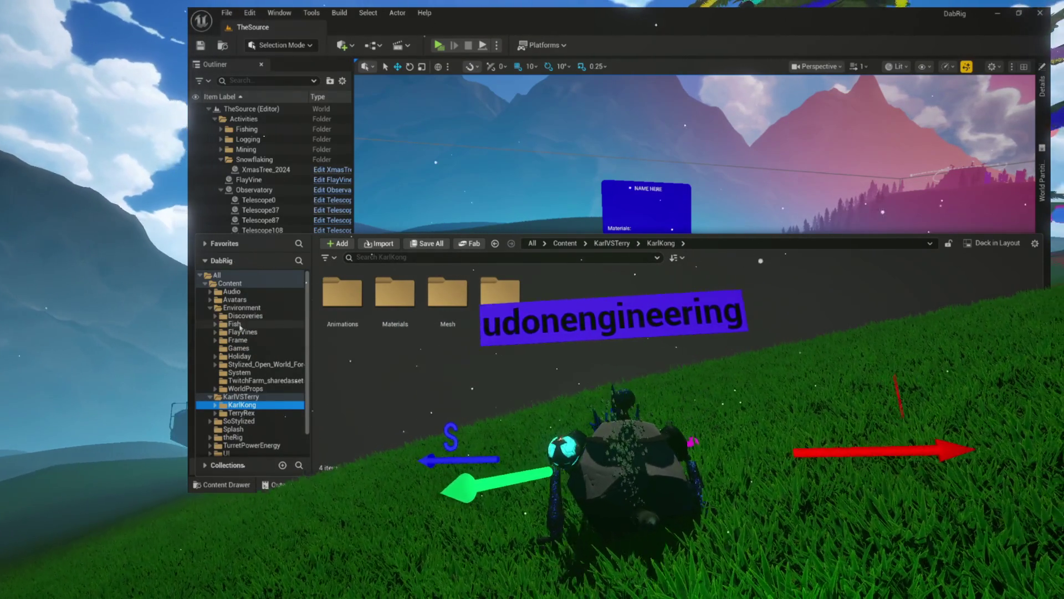
scroll(233, 343, "down", 2)
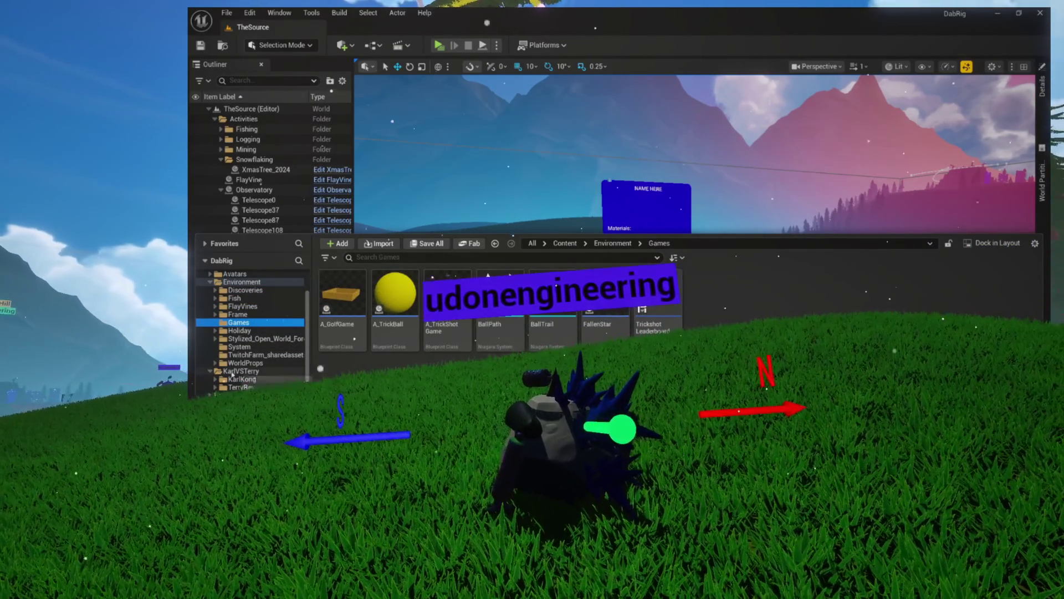
left_click(232, 371)
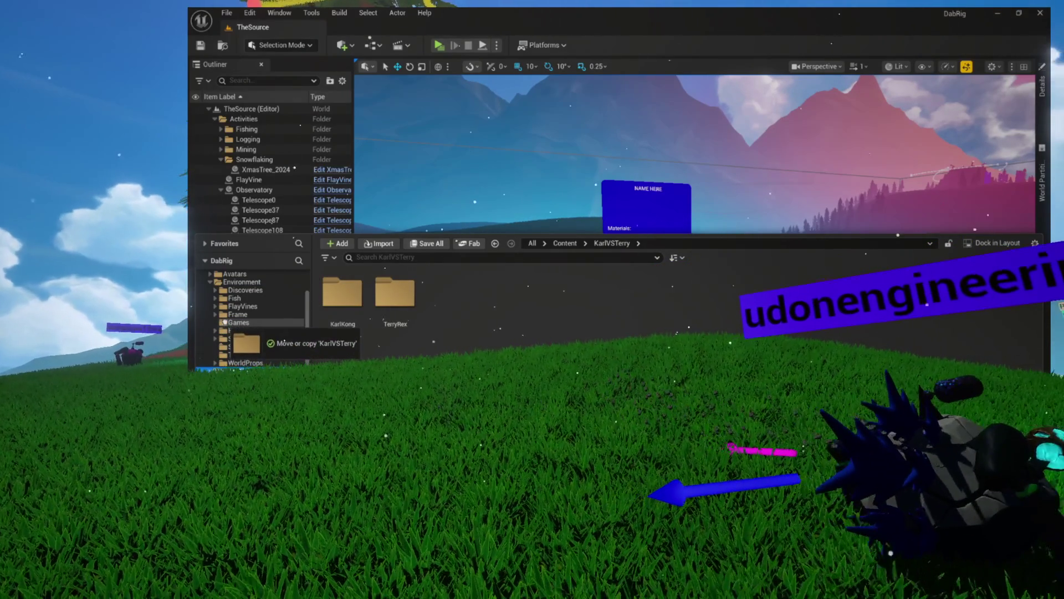
- Move KarlVSTerry into Environment/Games, update redirector references under Content, and request deleting SM_TerryRex
left_click(244, 344)
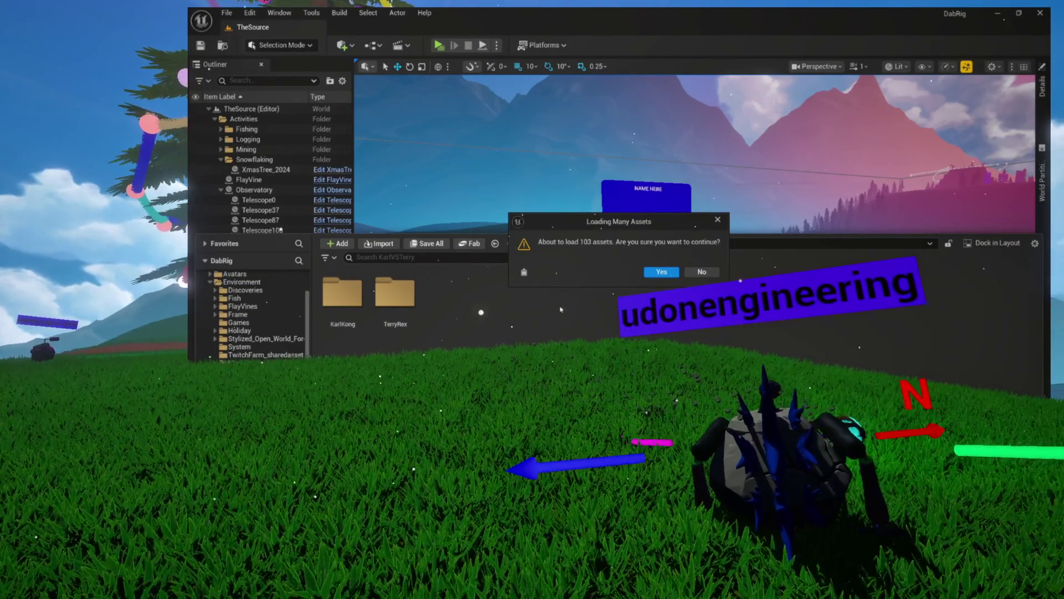
left_click(662, 273)
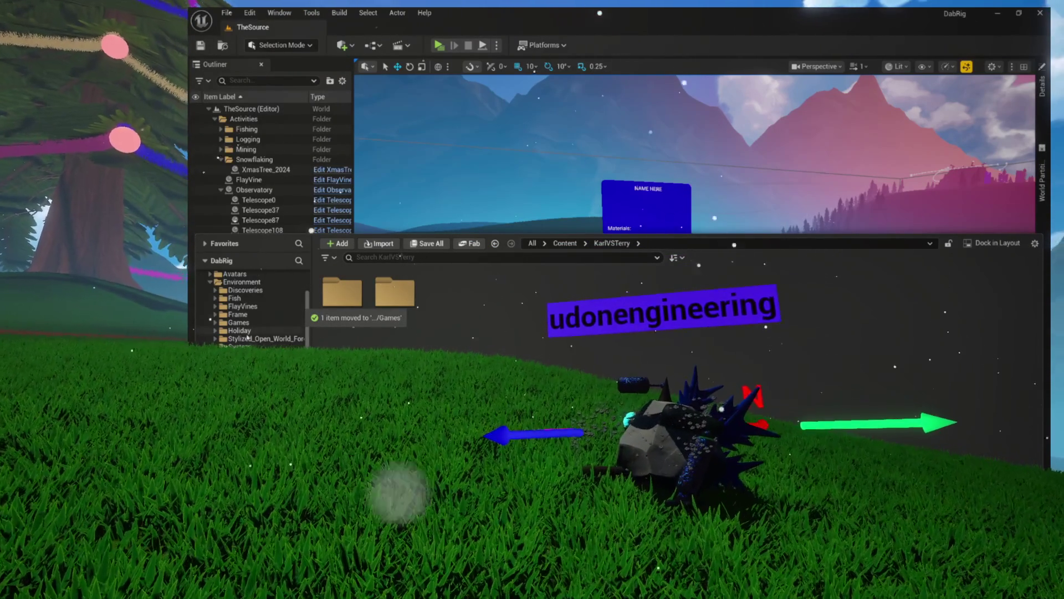
right_click(226, 285)
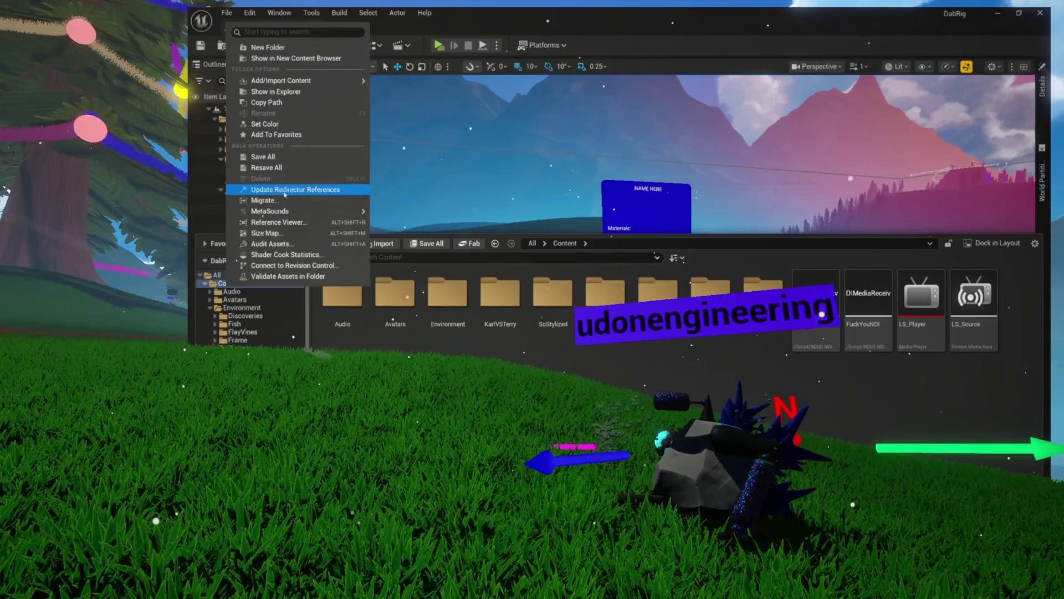
left_click(266, 191)
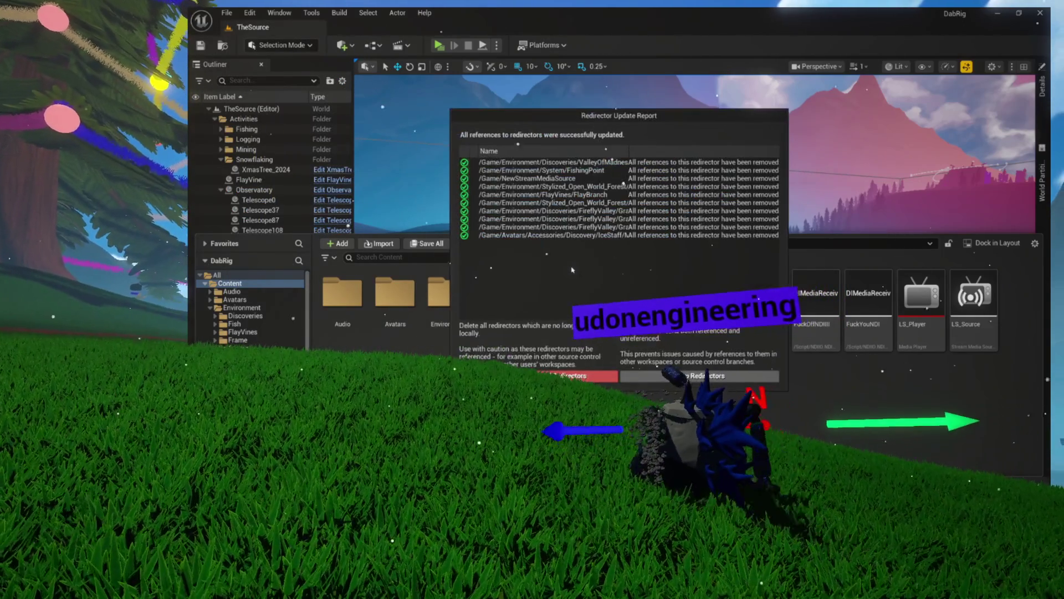
left_click(576, 375)
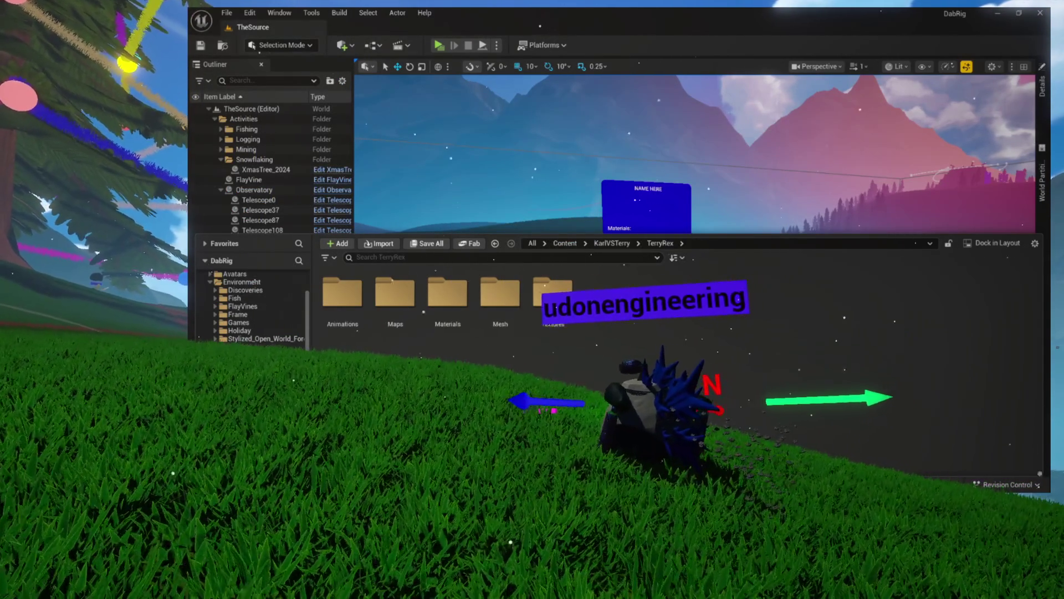
key("Delete")
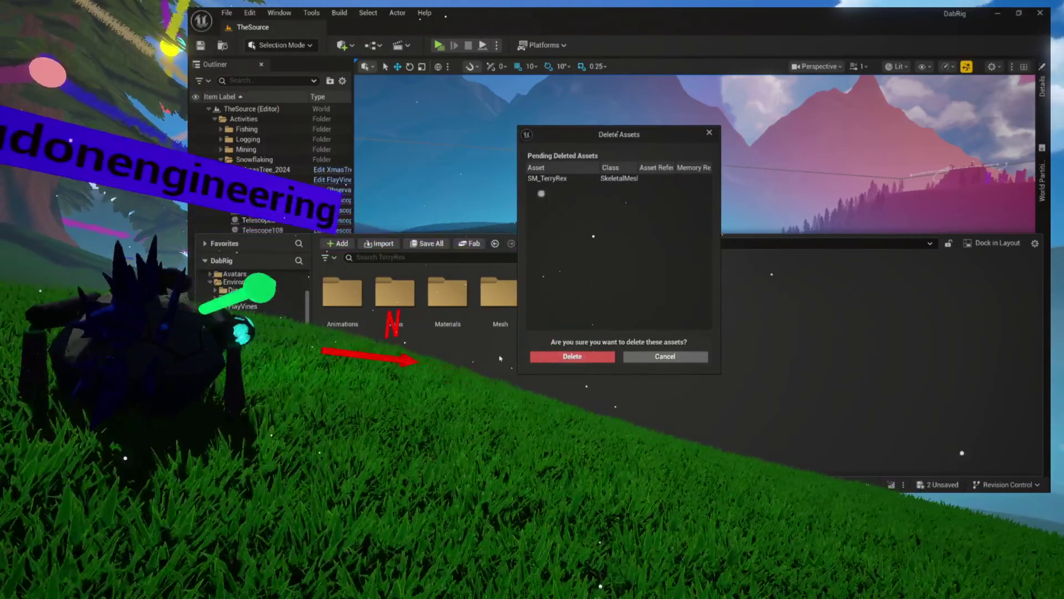
- Cancel the SM_TerryRex deletion and view the Games folder's 8 items, including KarlVSTerry
left_click(576, 358)
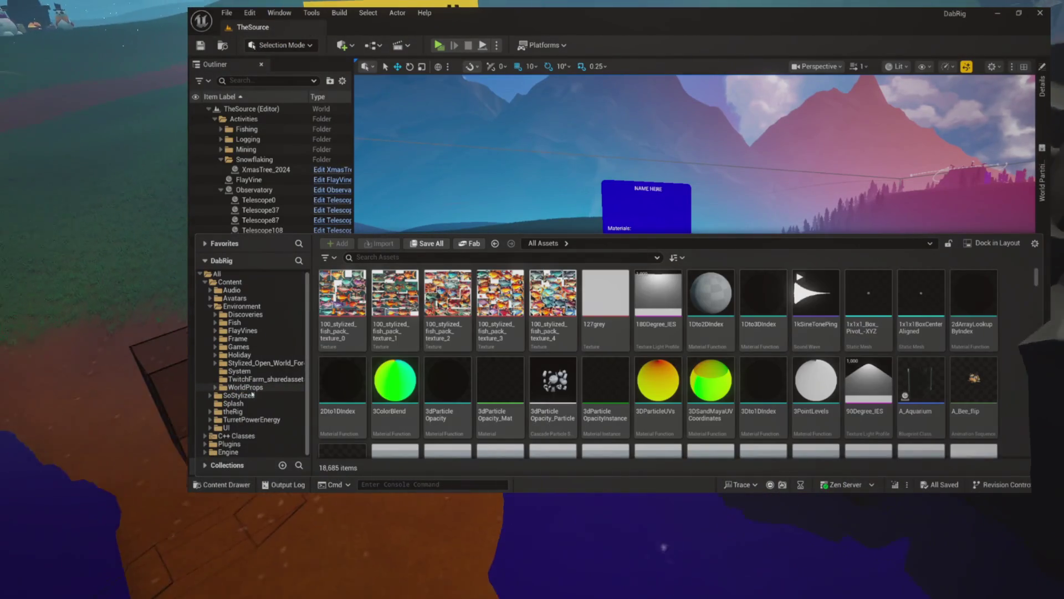
left_click(237, 347)
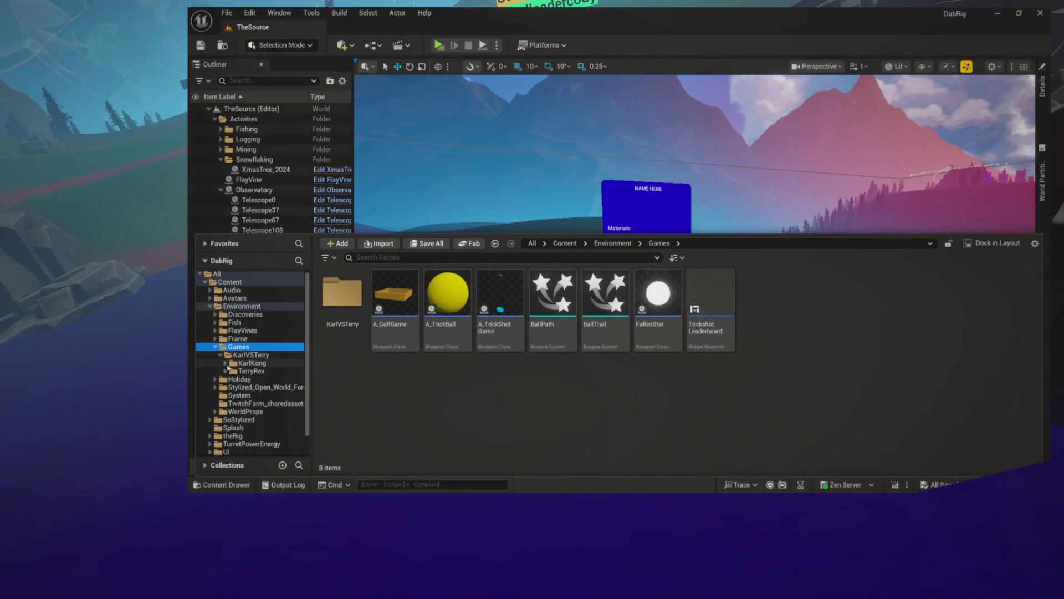
scroll(250, 358, "down", 3)
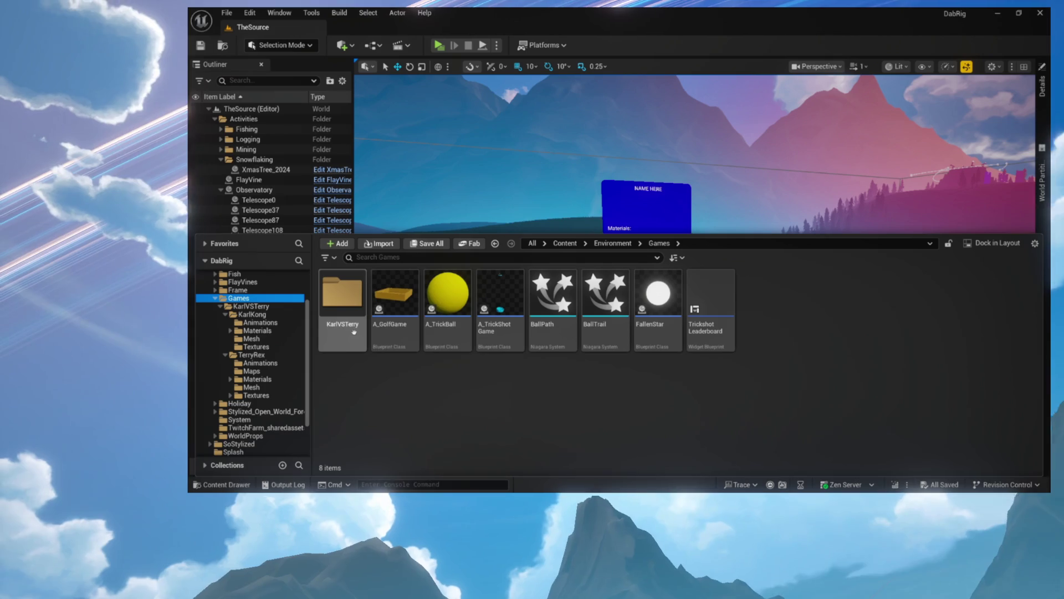
- Open KarlVSTerry > TerryRex > Maps in the content browser
double_click(362, 323)
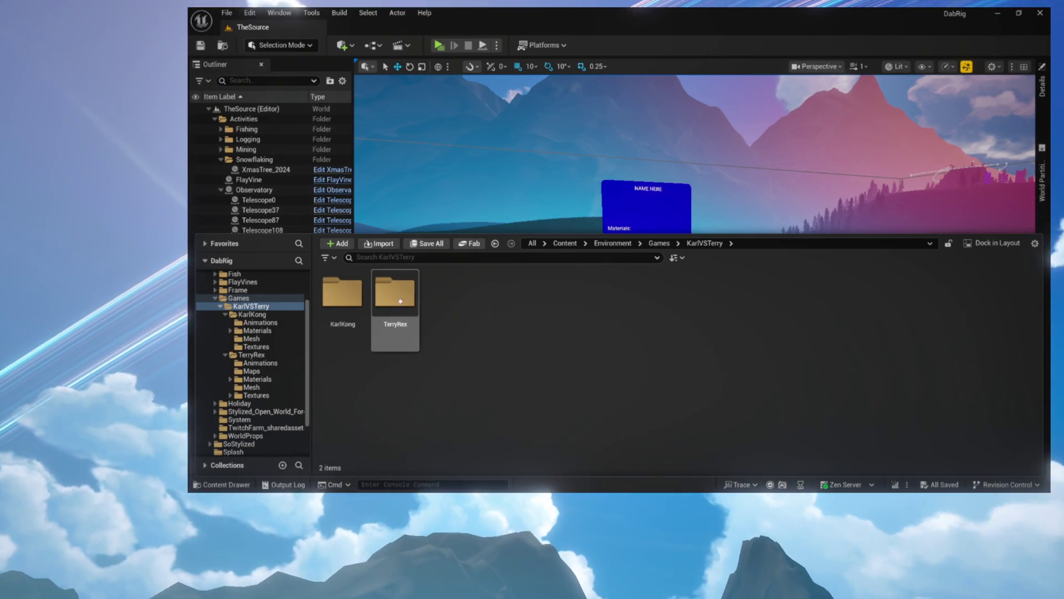
double_click(381, 299)
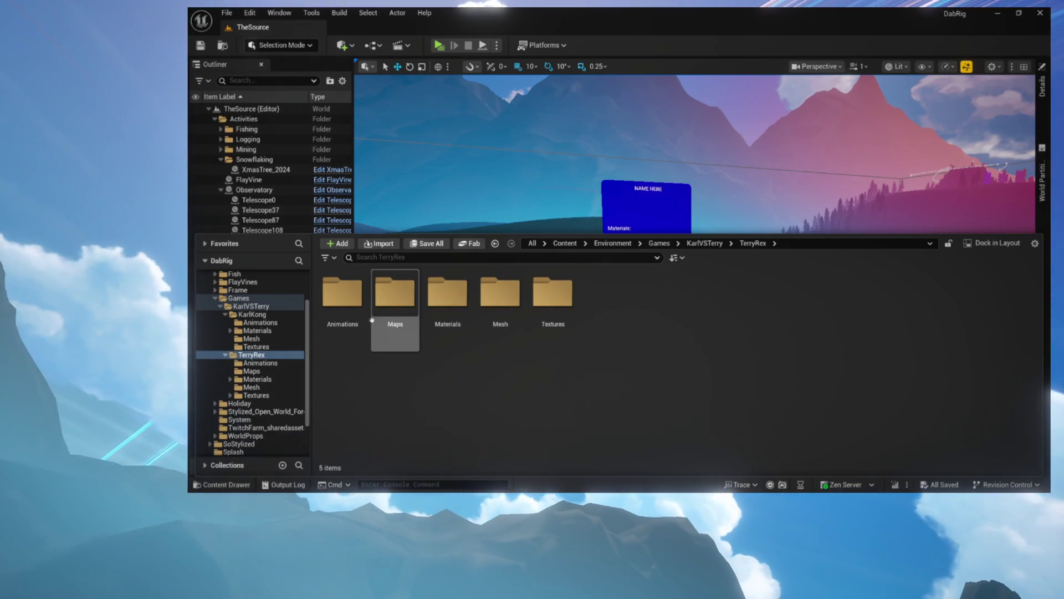
left_click(404, 300)
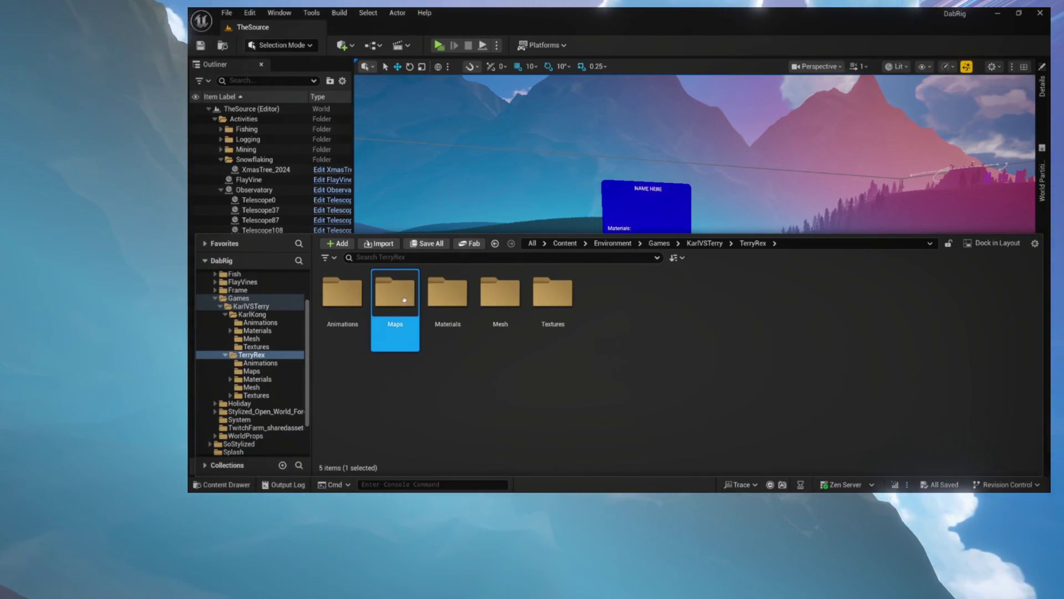
double_click(405, 302)
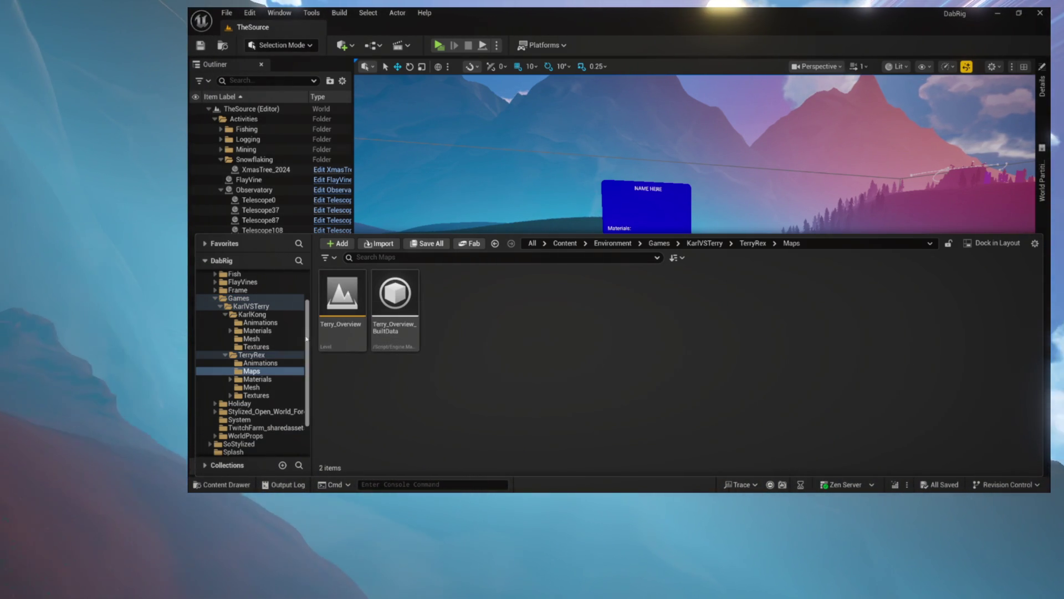
- Delete TerryRex's Maps folder along with the Terry_Overview level and its BuiltData
left_click(259, 362)
left_click(258, 371)
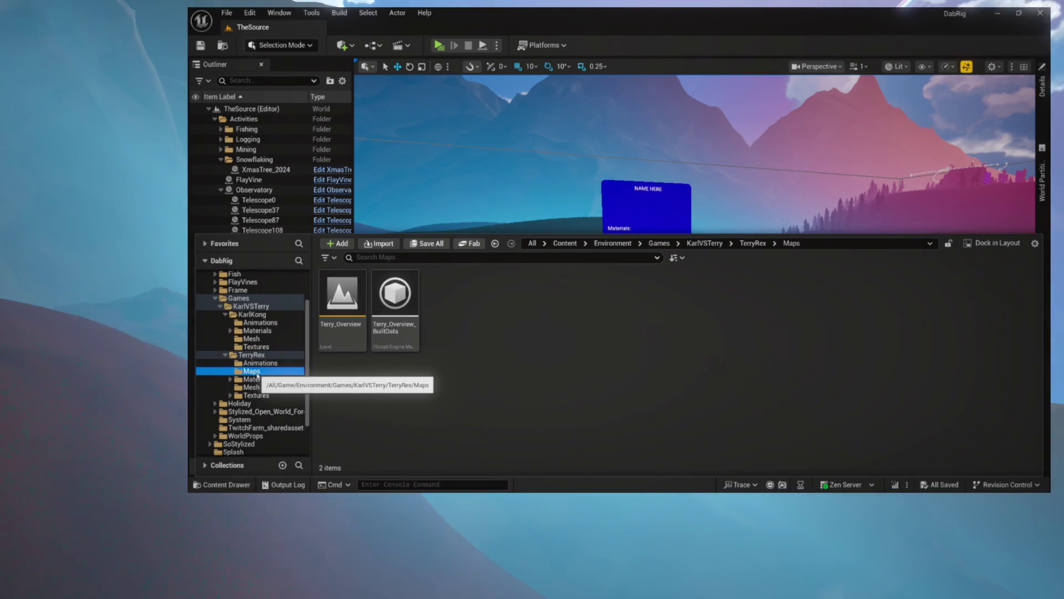
key("Delete")
left_click(282, 396)
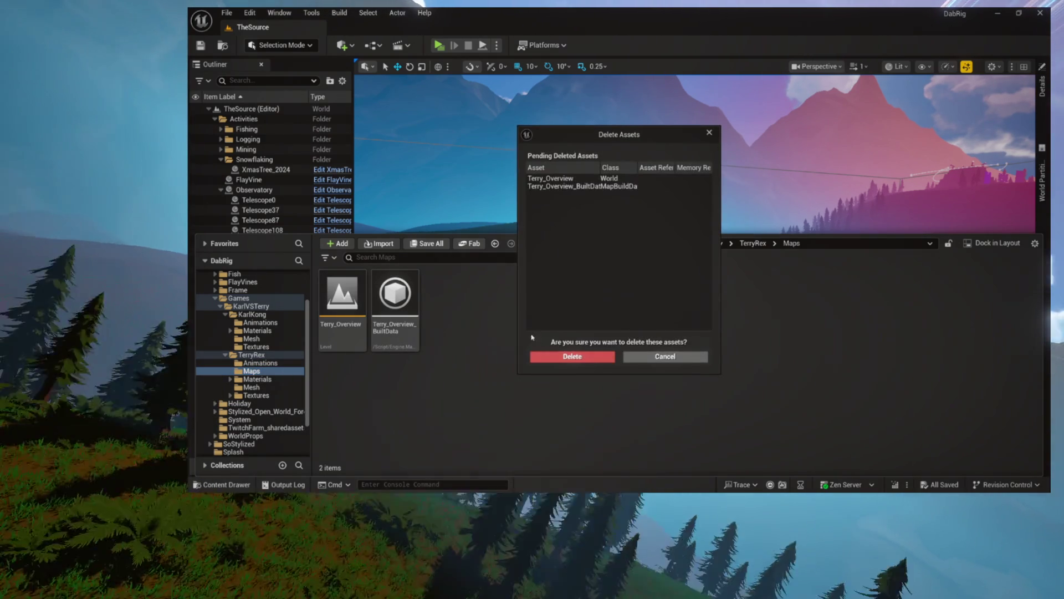
left_click(572, 357)
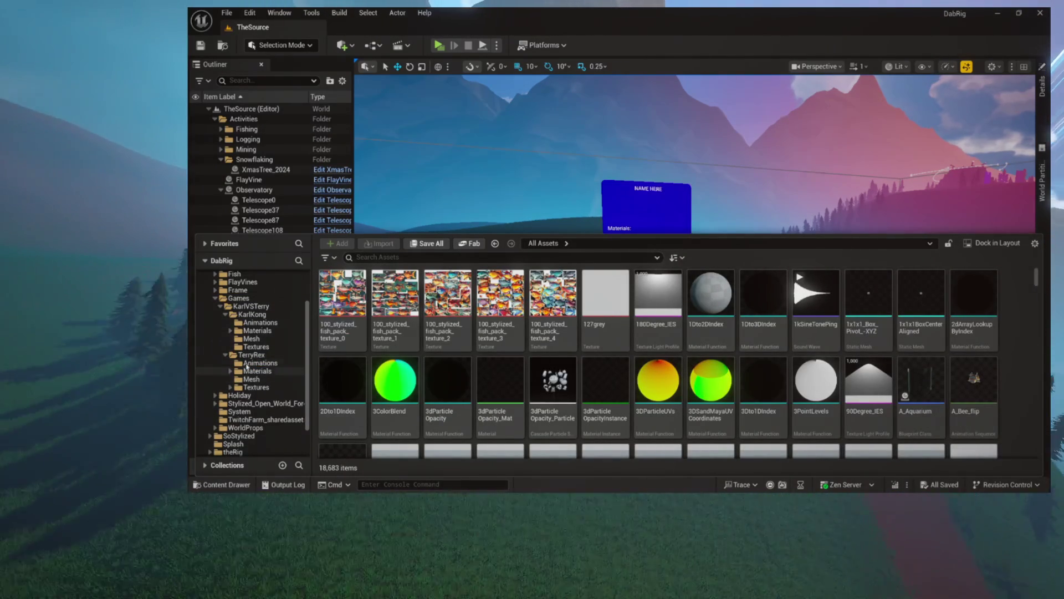
left_click(251, 338)
- Browse the KarlKong and TerryRex subfolders, ending on TerryRex Mesh with PA_TerryRex, SK_TerryREX, SM_TerryRex
left_click(257, 331)
left_click(259, 322)
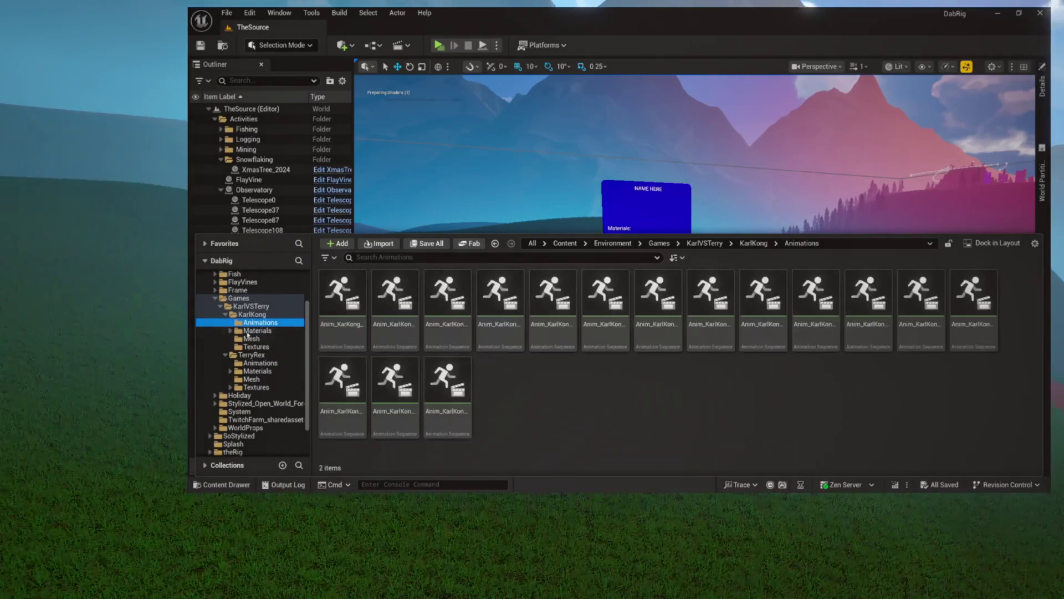
left_click(248, 346)
left_click(249, 322)
left_click(247, 315)
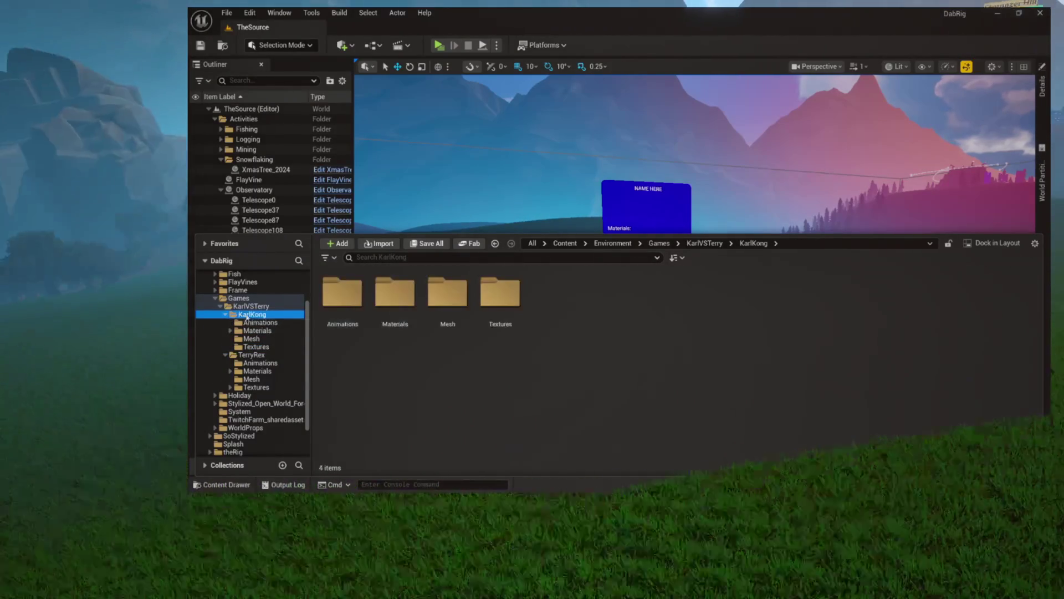
left_click(249, 371)
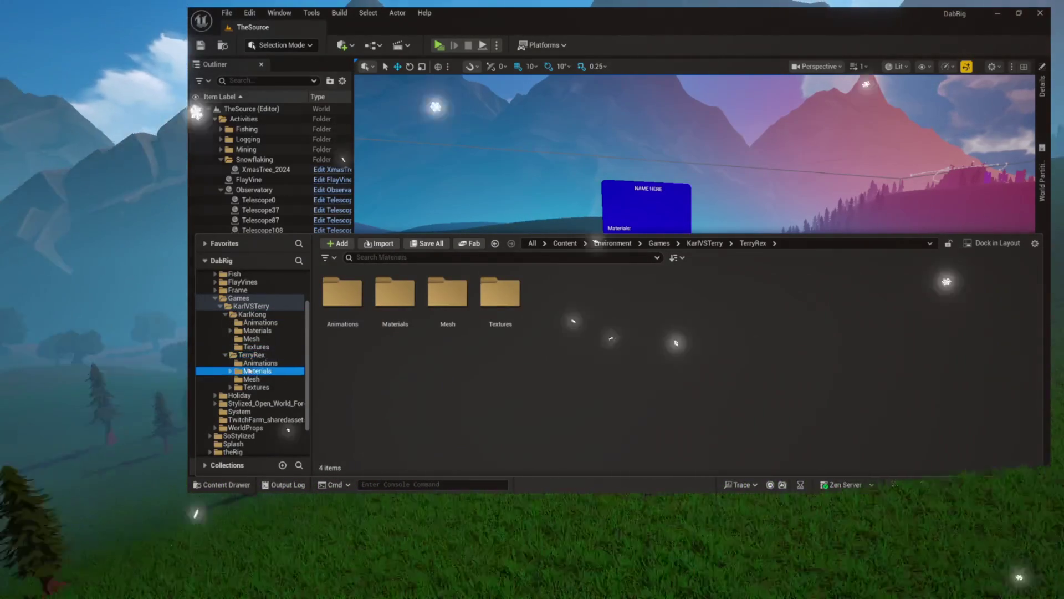
left_click(250, 380)
left_click(250, 371)
left_click(255, 338)
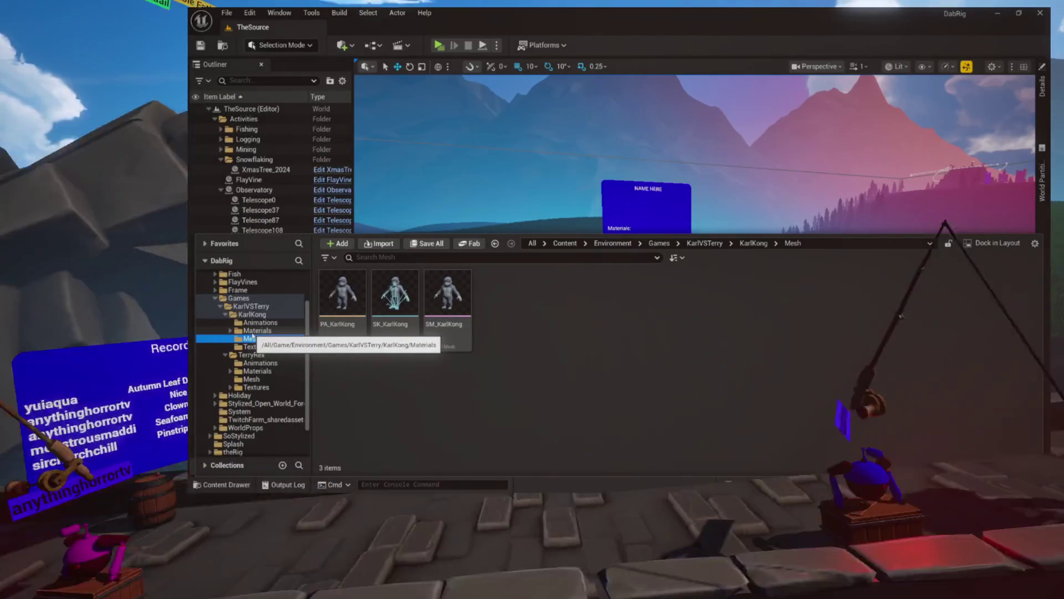
left_click(249, 371)
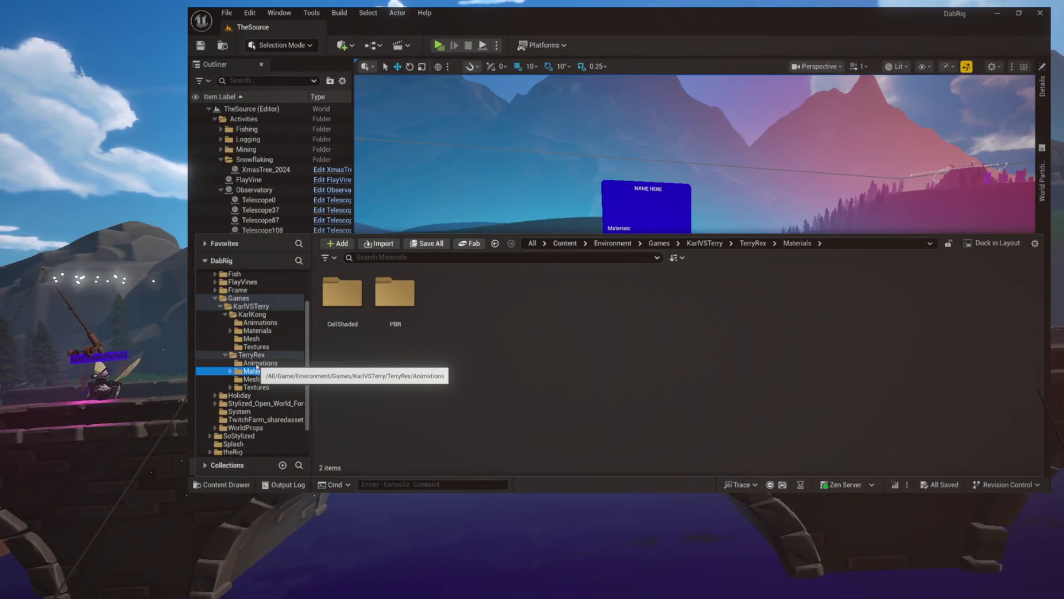
left_click(254, 363)
left_click(252, 380)
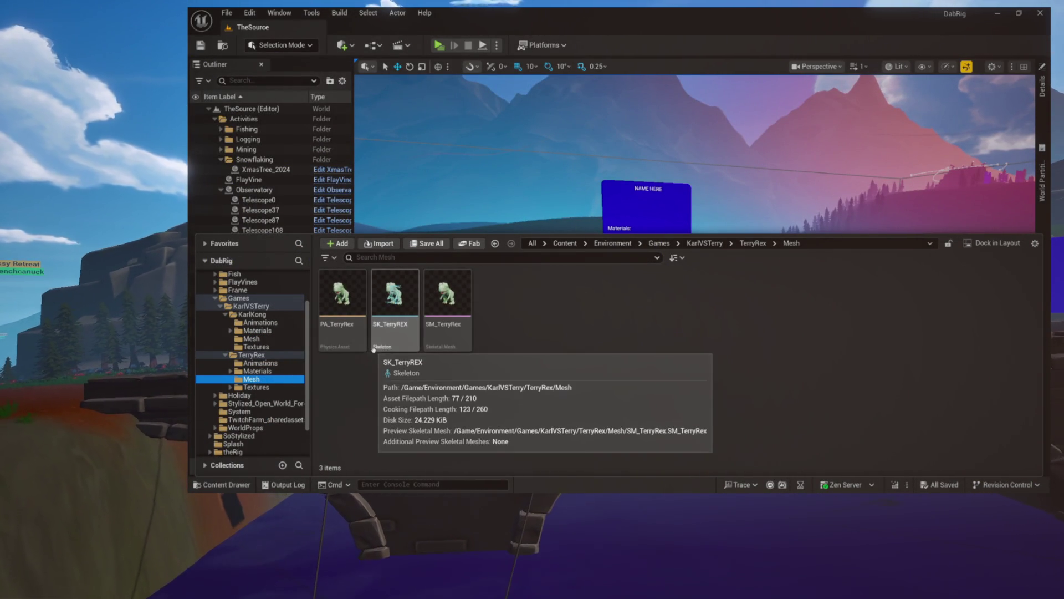
- Open SM_TerryRex, frame the T-rex, and inspect its MI_TerryRex and MI_TerryEye material slots
double_click(444, 332)
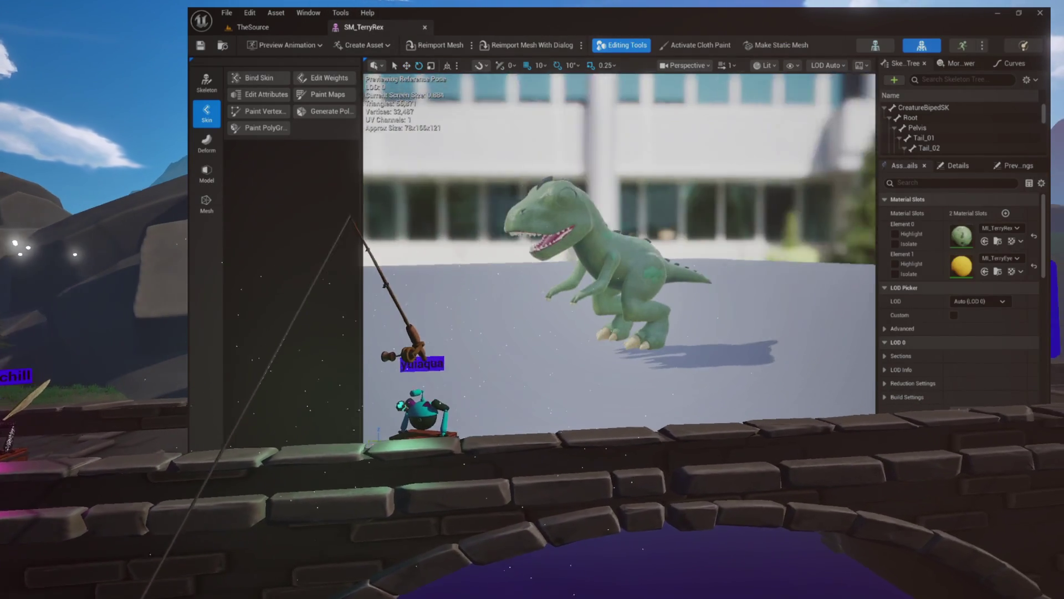
key("f")
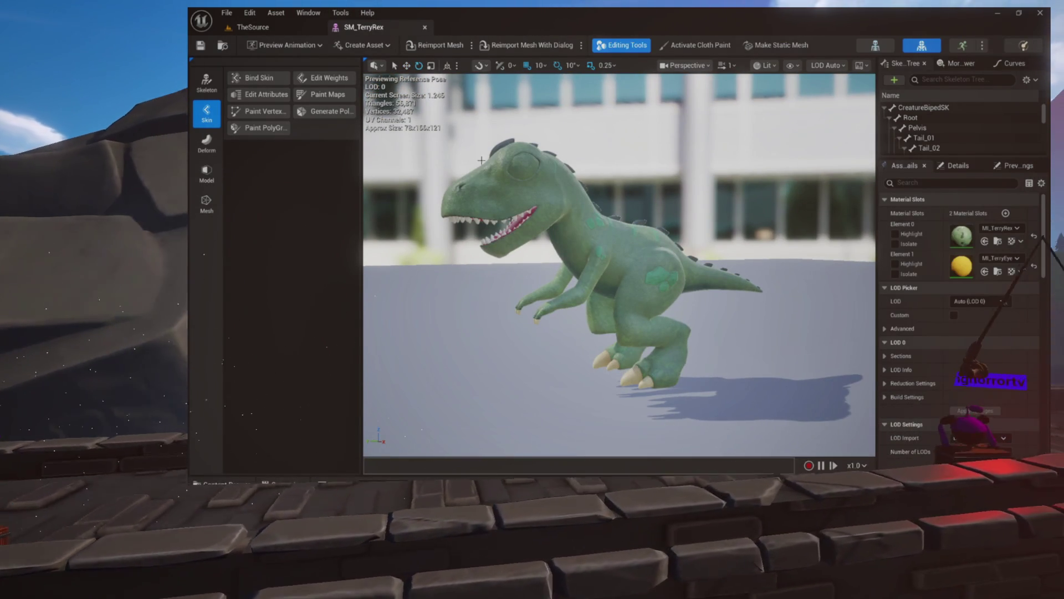
left_click(998, 271)
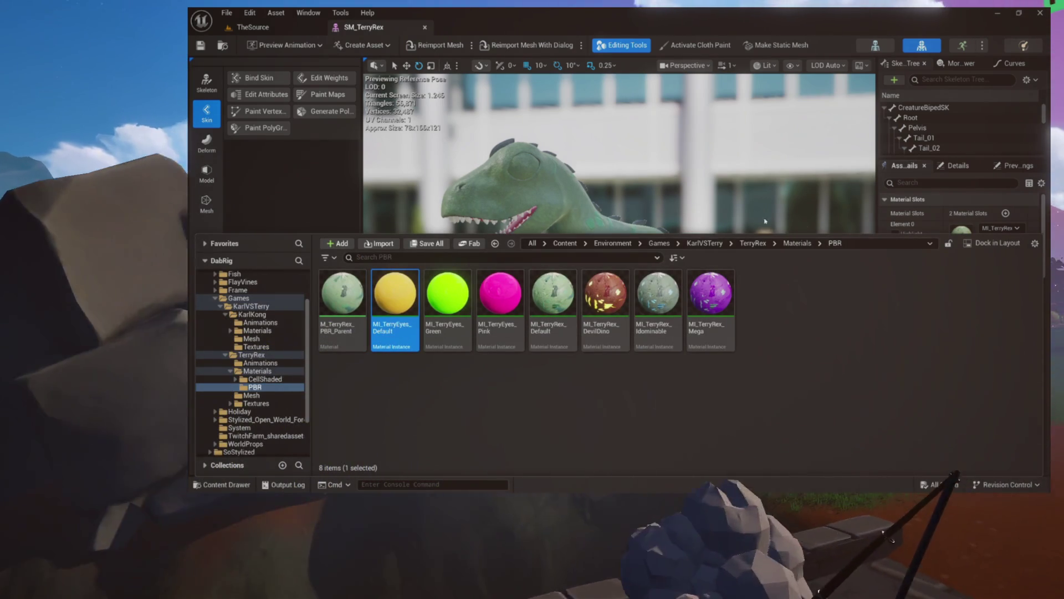
mouse_move(414, 308)
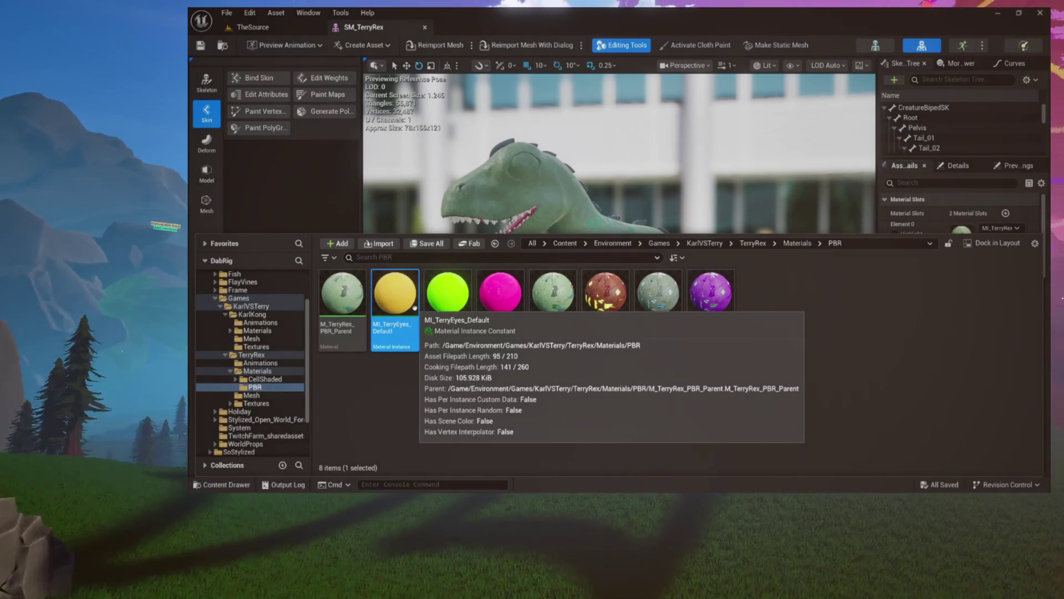
left_click(393, 166)
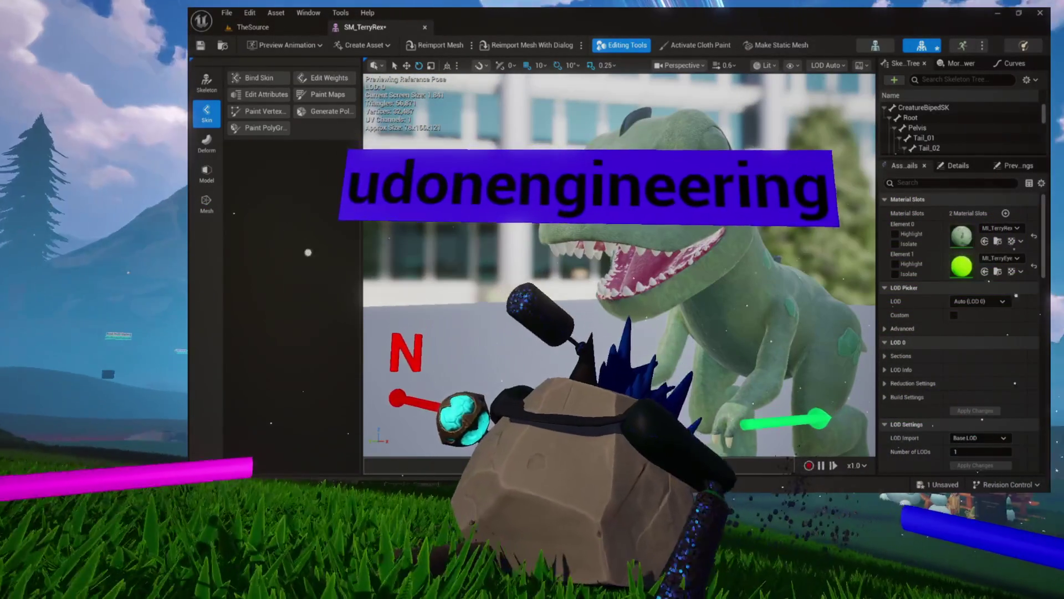
- Enlarge the Skeleton Tree panel and select the eyelids_l bone among the eye bones
scroll(893, 360, "down", 1)
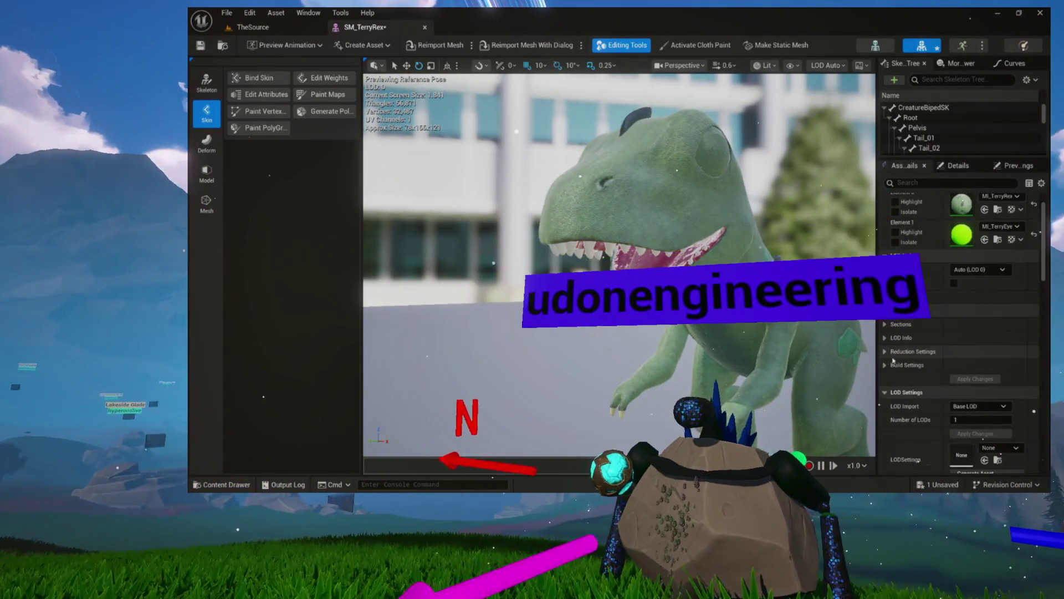
scroll(893, 360, "down", 8)
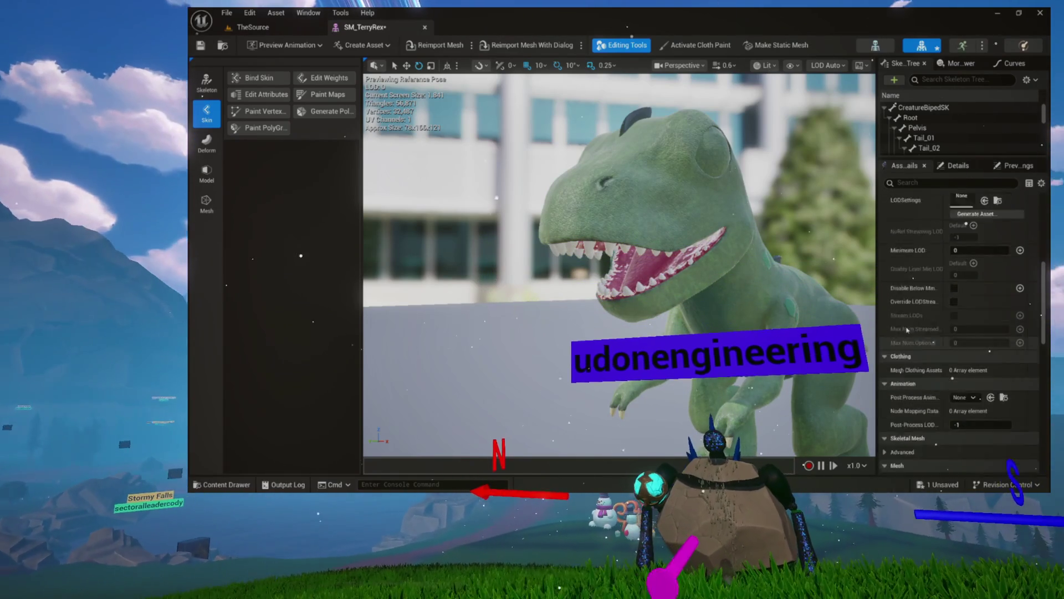
scroll(908, 330, "up", 3)
scroll(937, 140, "down", 1)
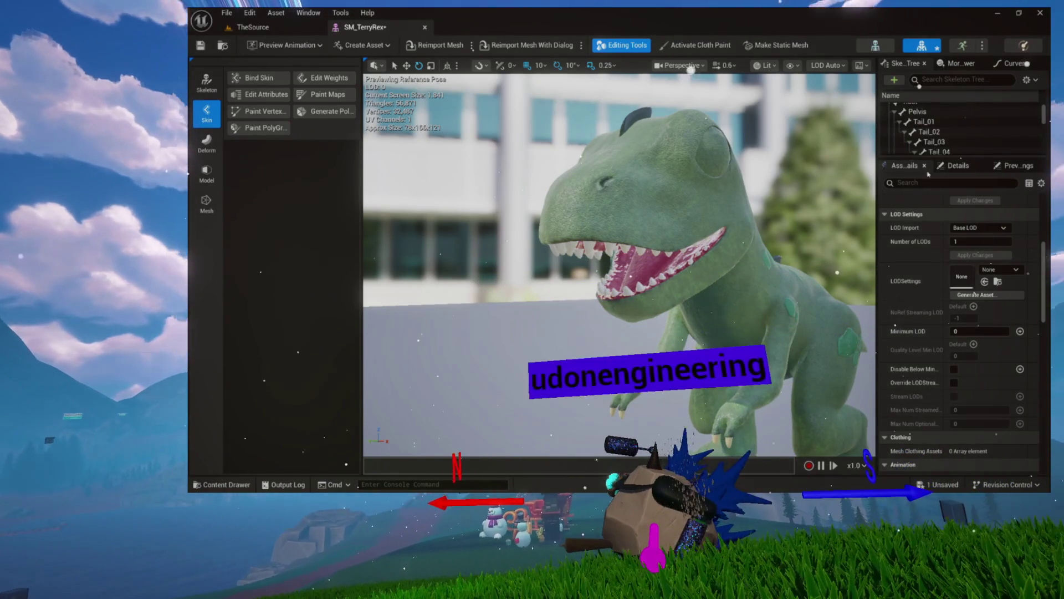
left_click_drag(944, 159, 944, 234)
scroll(925, 177, "down", 10)
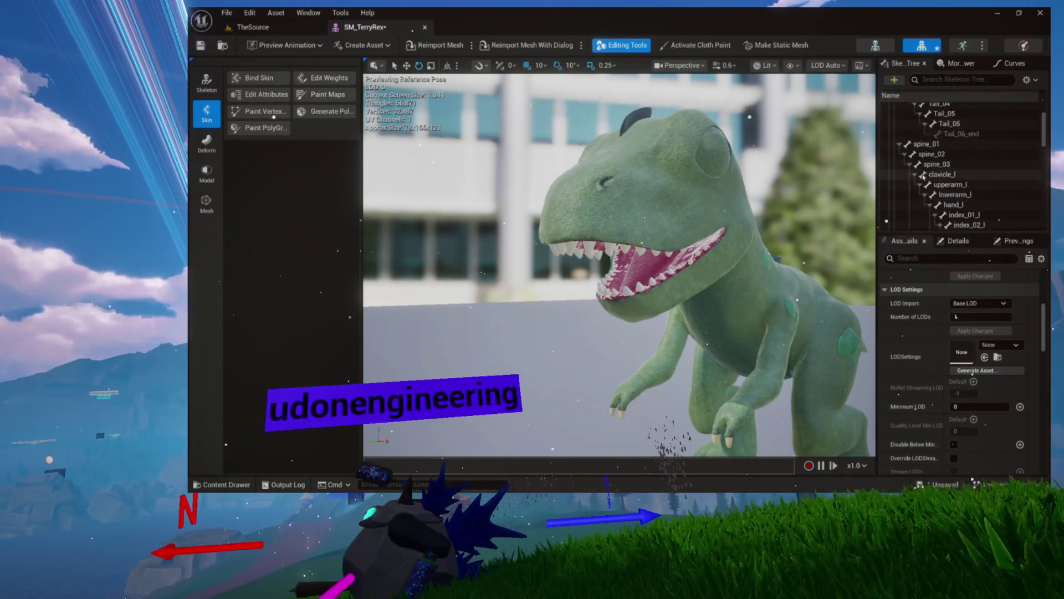
scroll(924, 177, "down", 15)
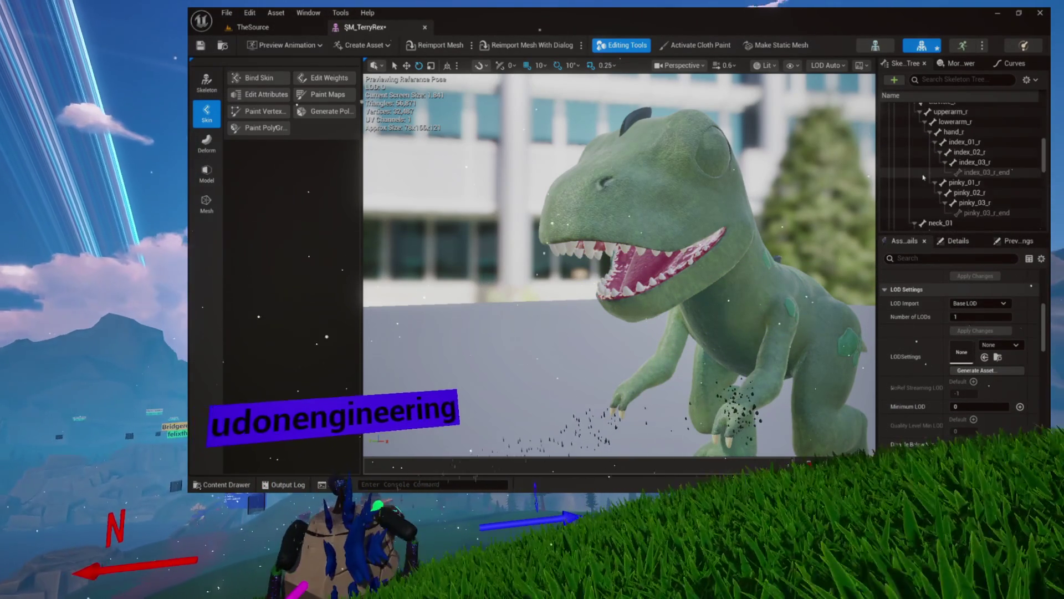
scroll(924, 177, "down", 10)
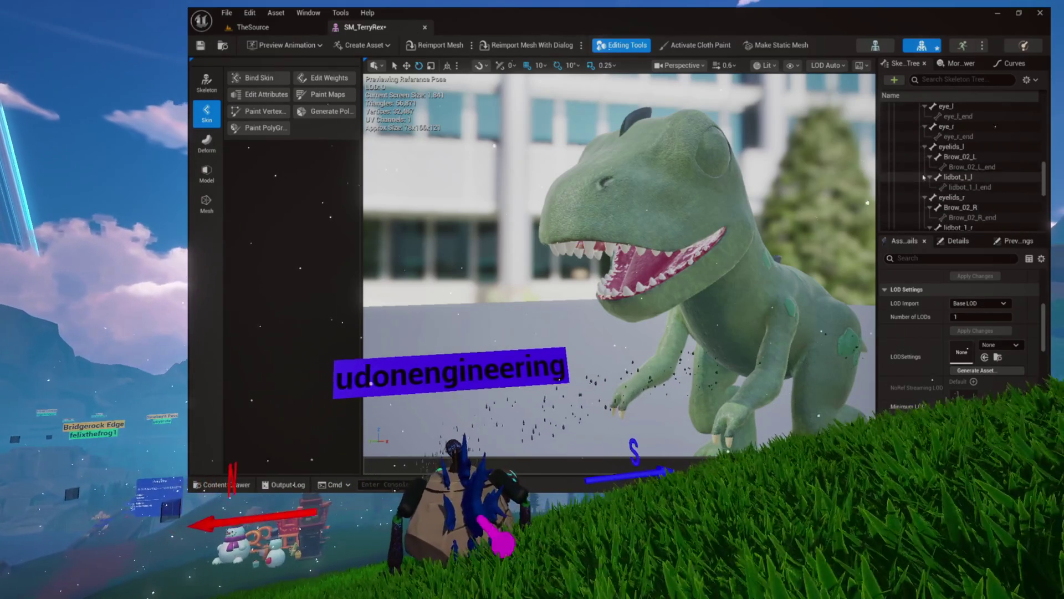
left_click(949, 147)
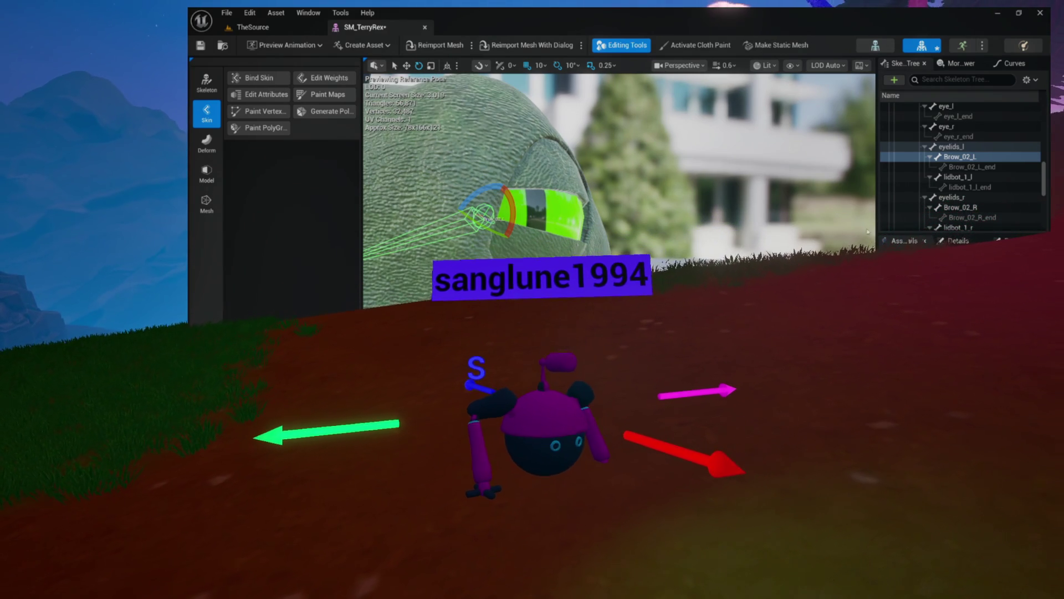
- Select the Brow_02_R_end bone, then switch back to TheSource level editor
left_click(911, 217)
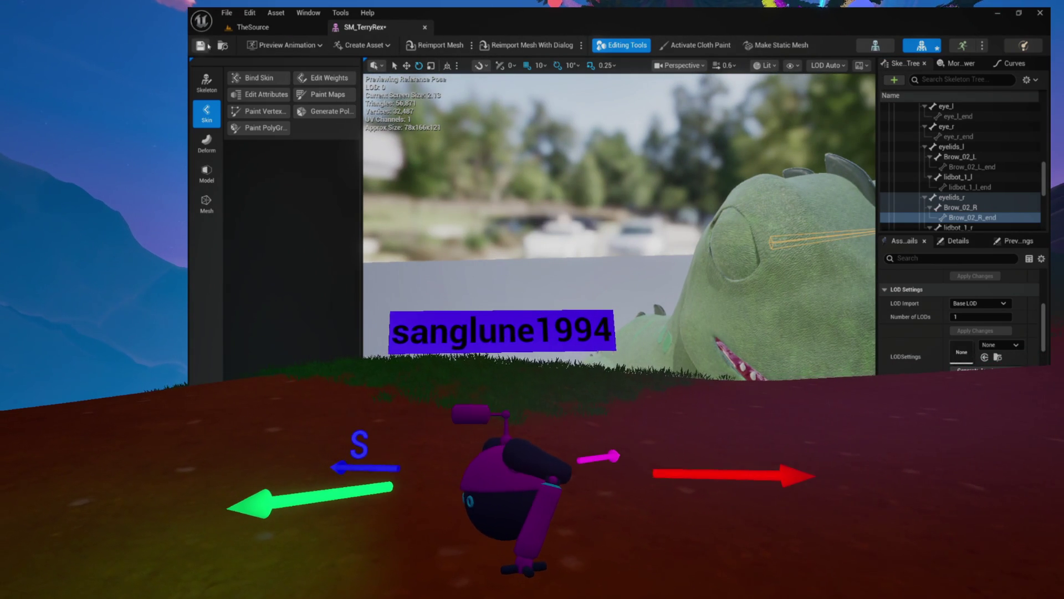
key("ctrl+Tab")
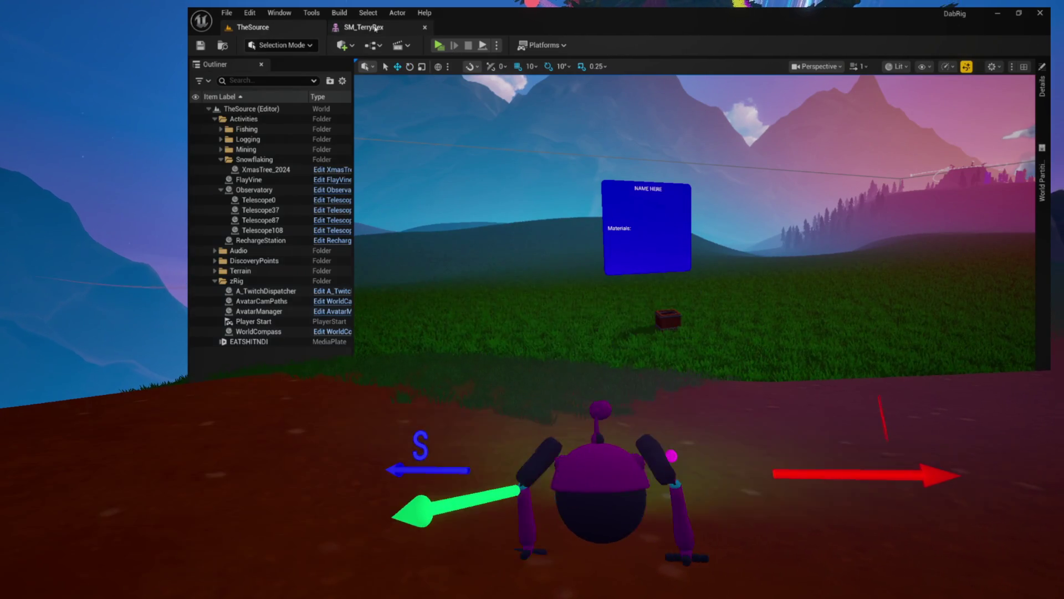
- Return to TheSource level and browse Environment/Games to confirm KarlVSTerry sits beside the other game assets
key("ctrl+Tab")
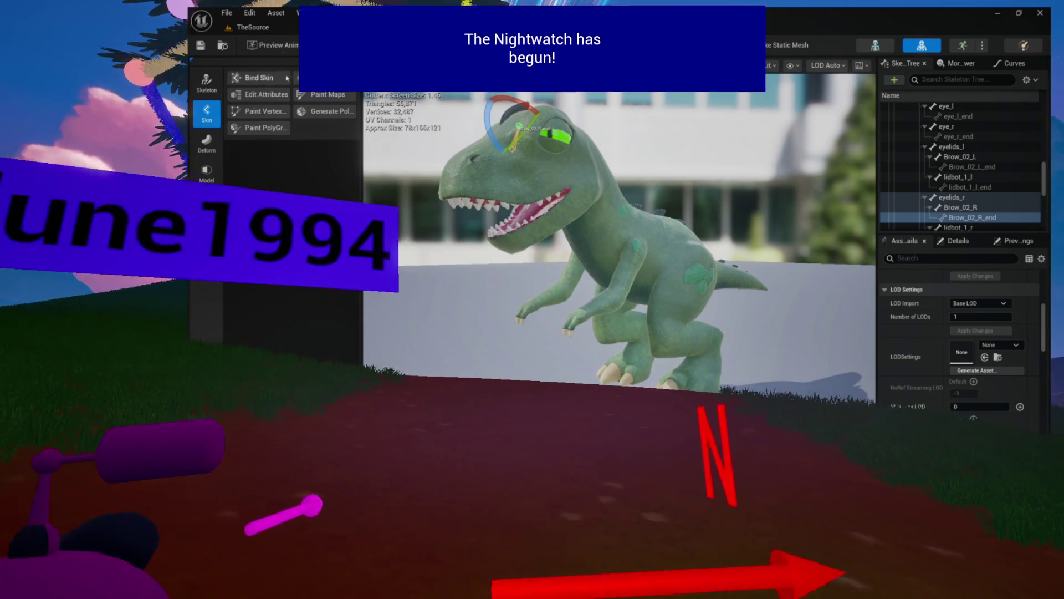
left_click(282, 30)
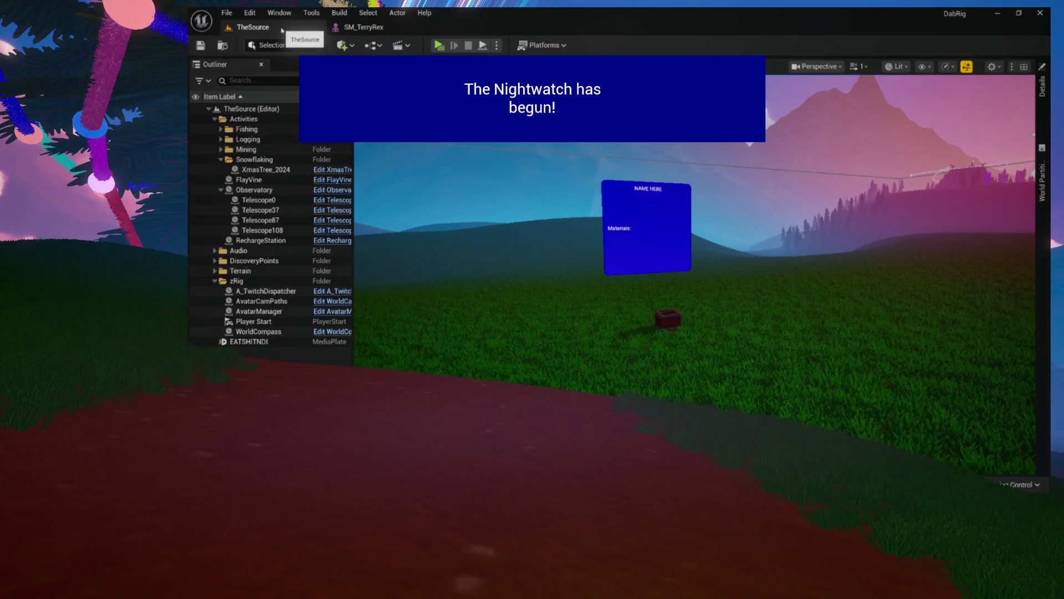
key("ctrl+space")
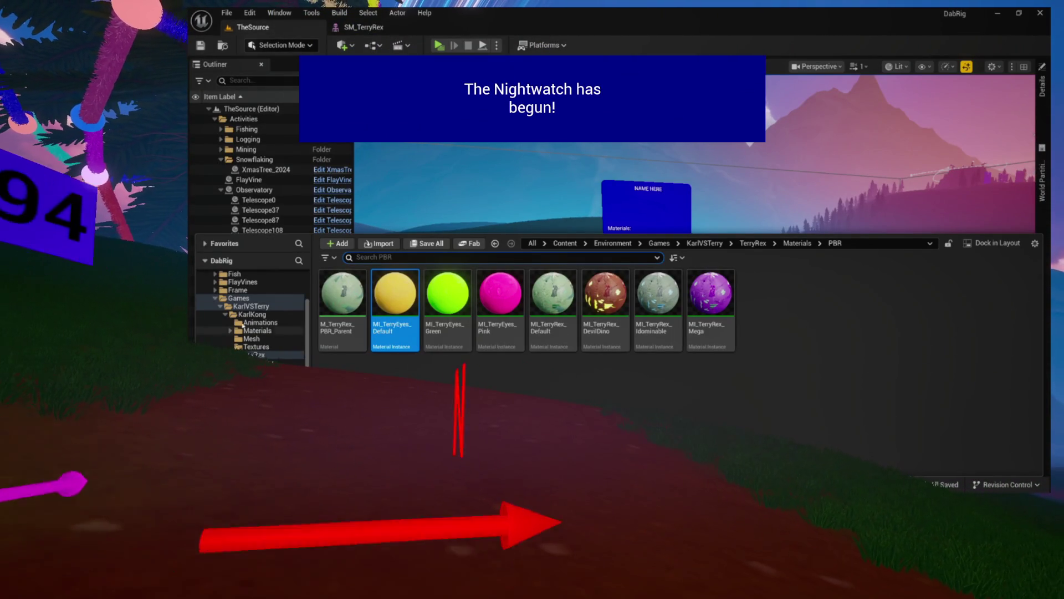
left_click(242, 345)
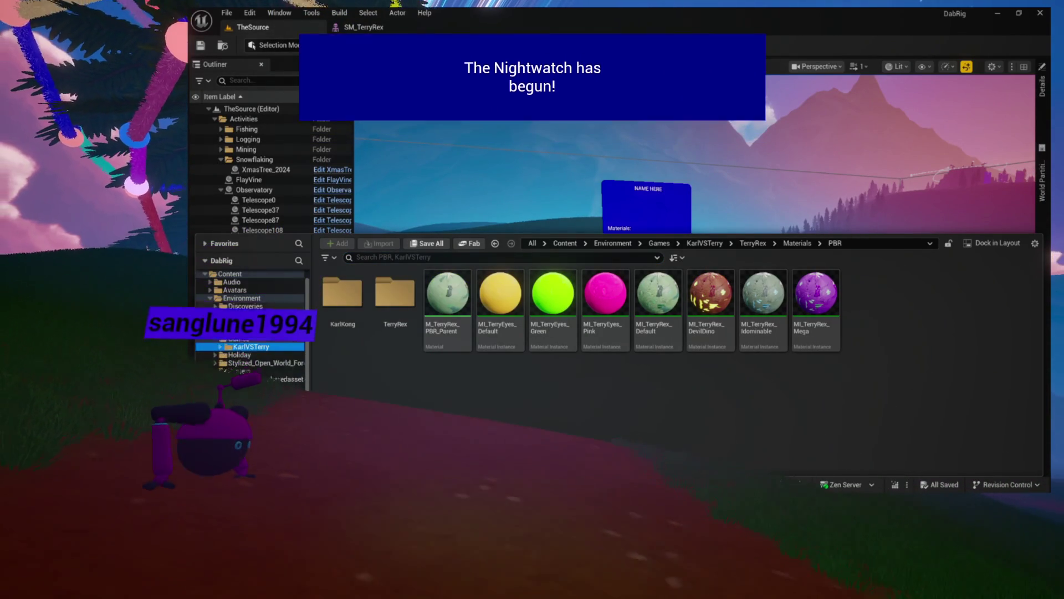
left_click(238, 338)
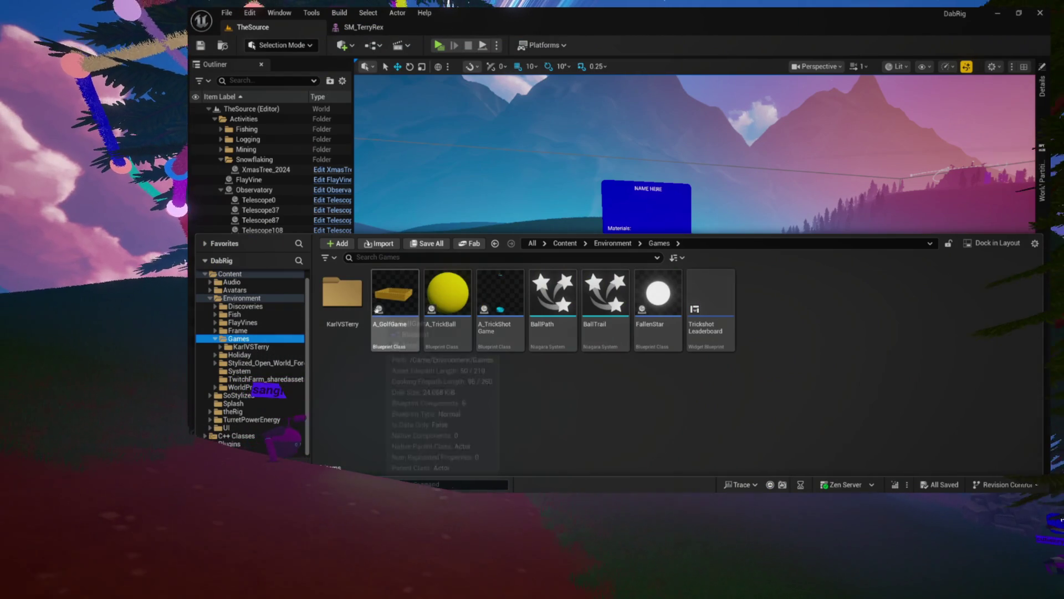
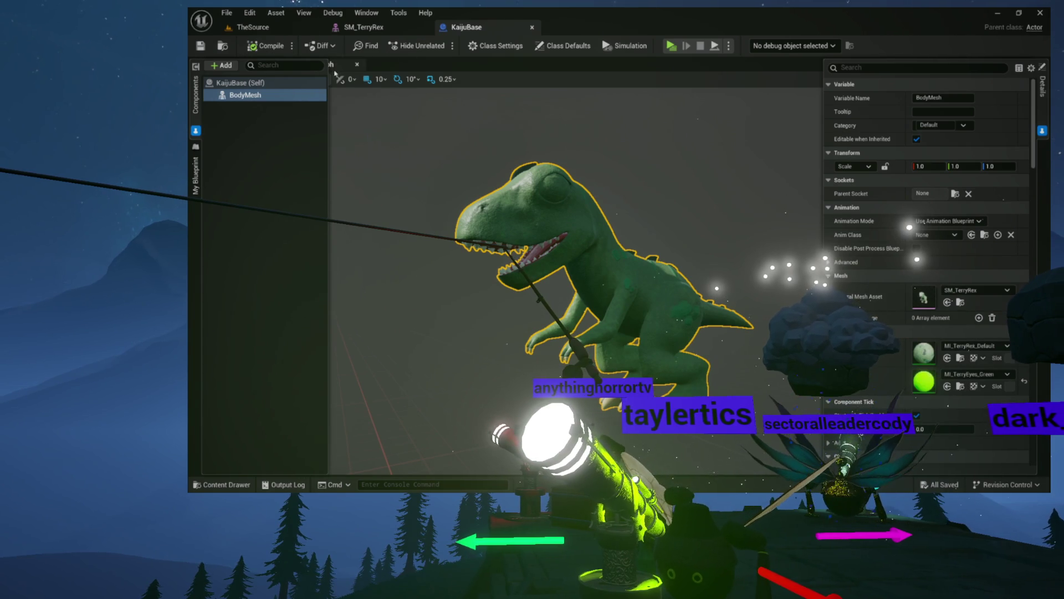
- Create an Animation Blueprint for the SK_TerryREX skeleton in the Games content folder
left_click(230, 52)
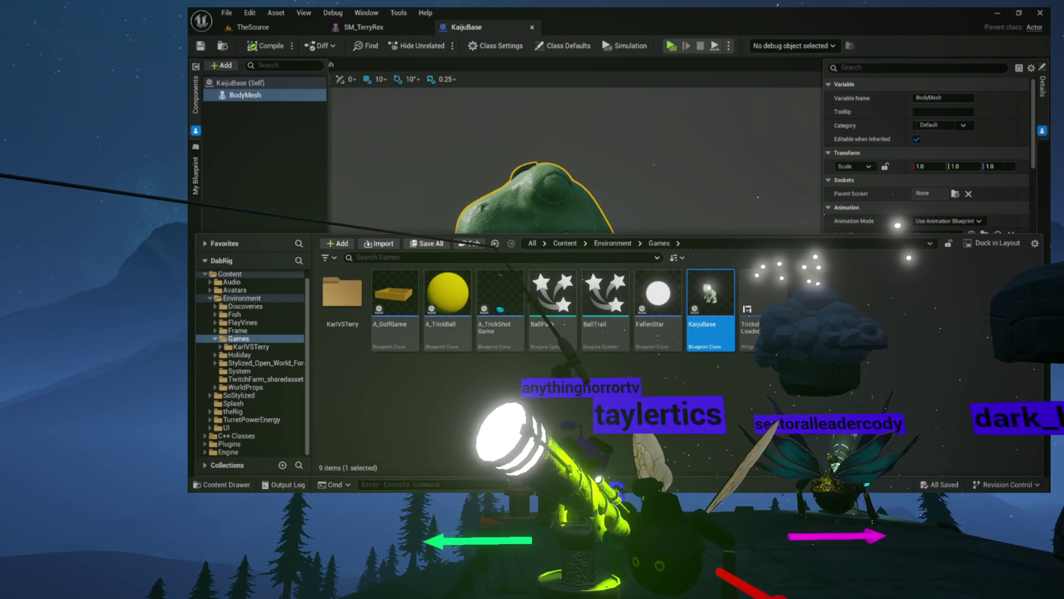
right_click(821, 313)
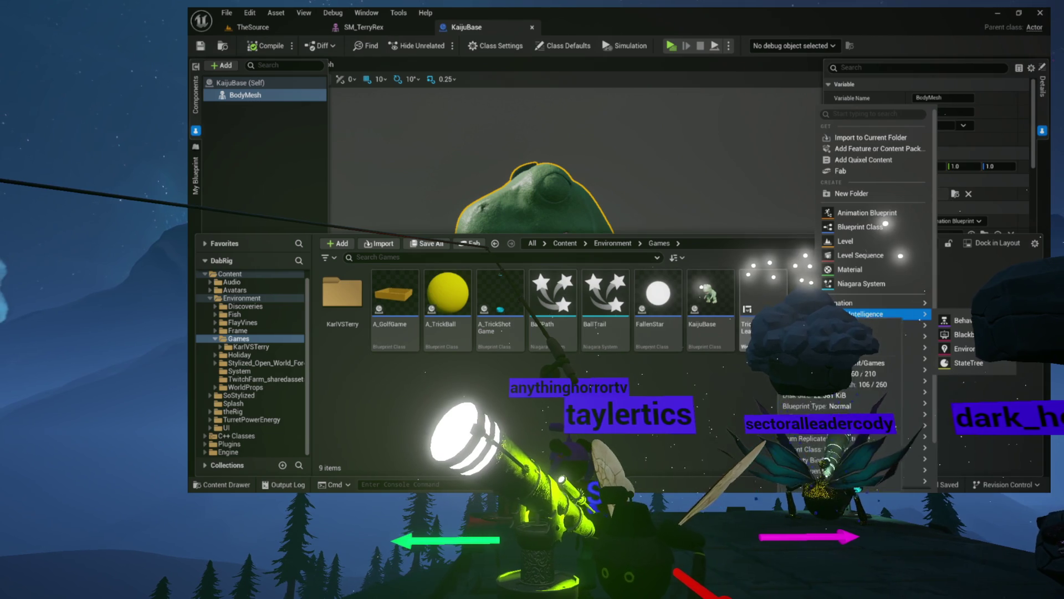
left_click(880, 216)
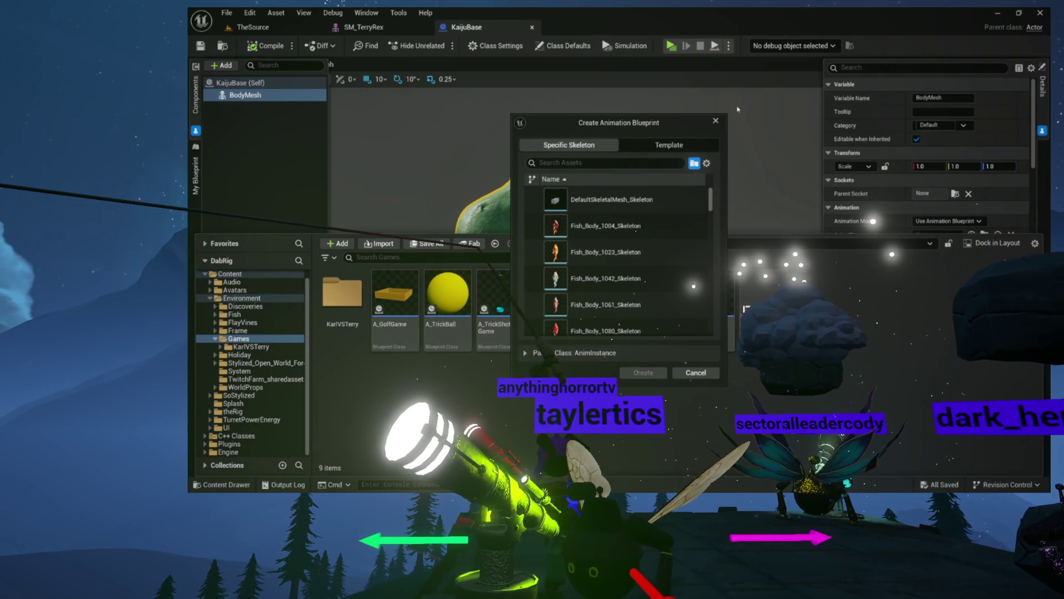
scroll(589, 227, "up", 2)
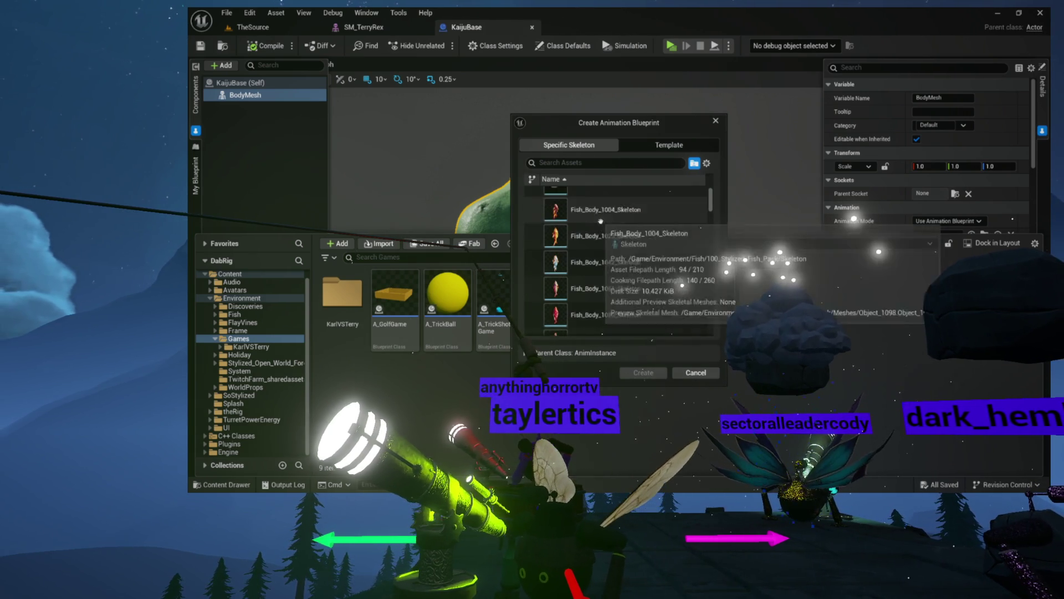
scroll(602, 221, "down", 5)
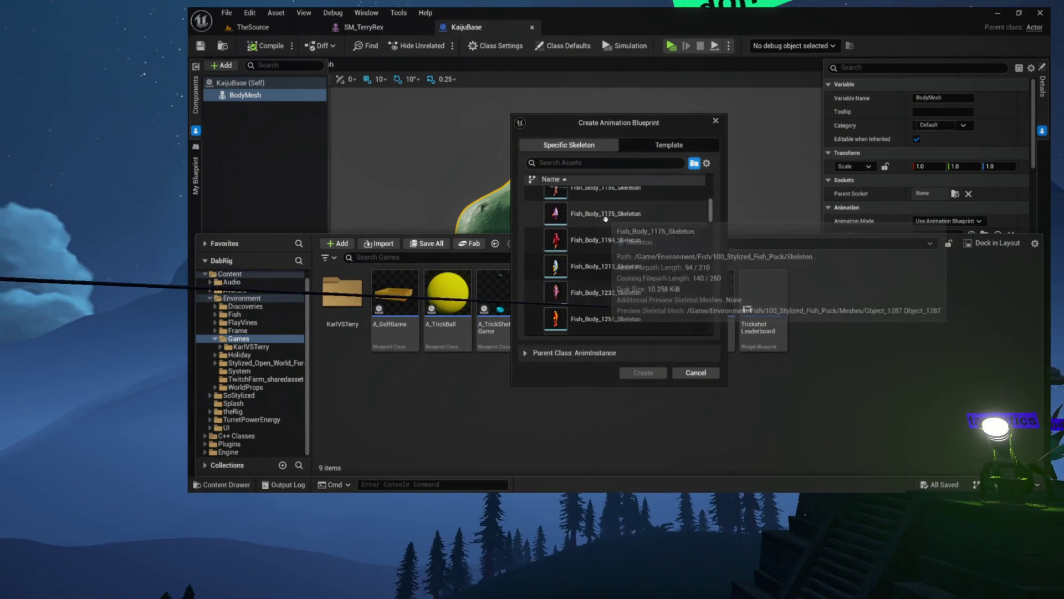
scroll(605, 219, "down", 8)
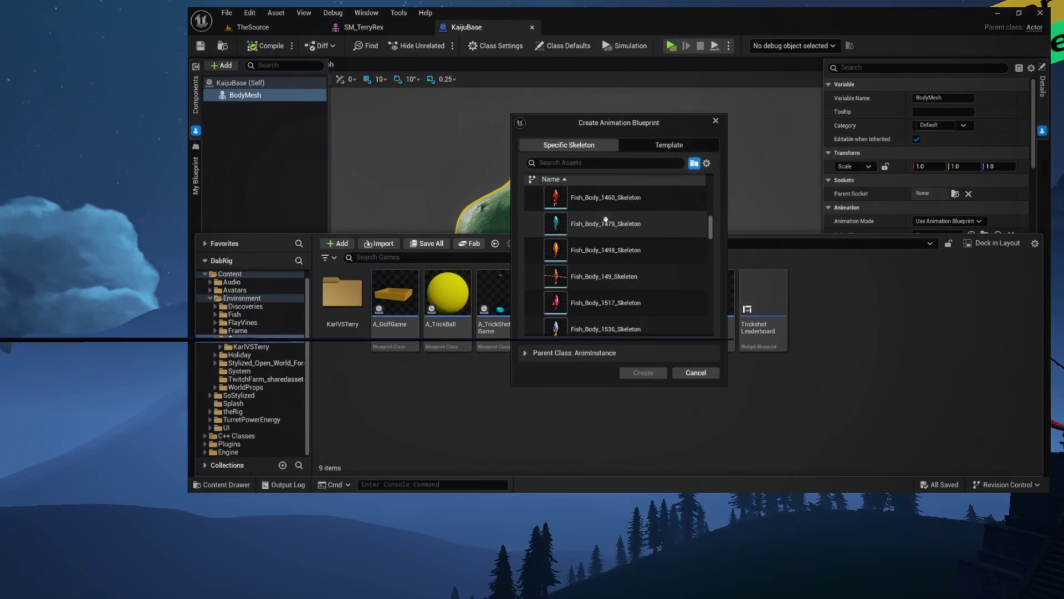
scroll(605, 219, "down", 10)
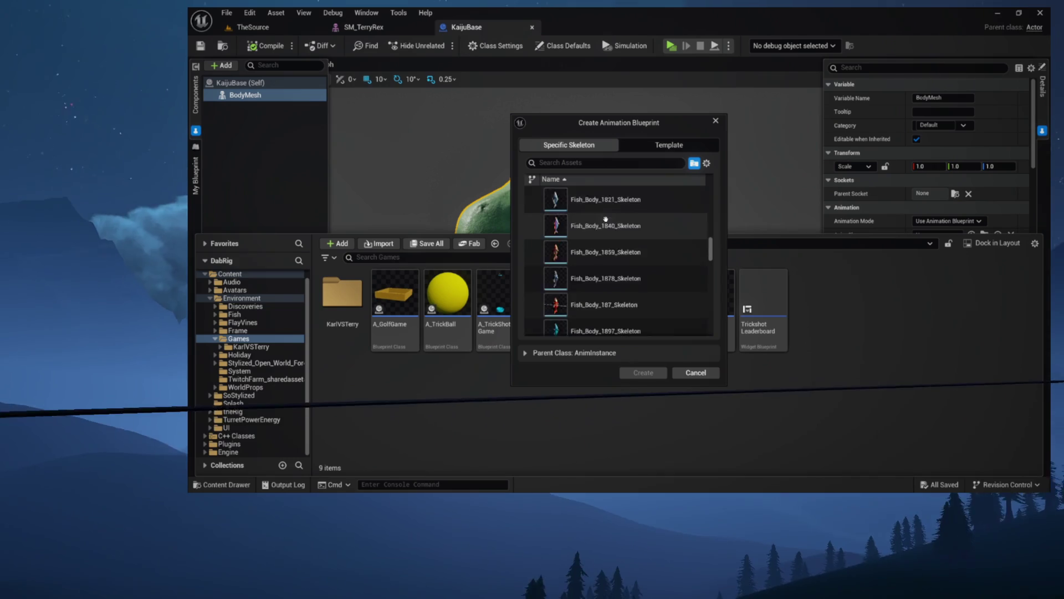
scroll(606, 219, "down", 15)
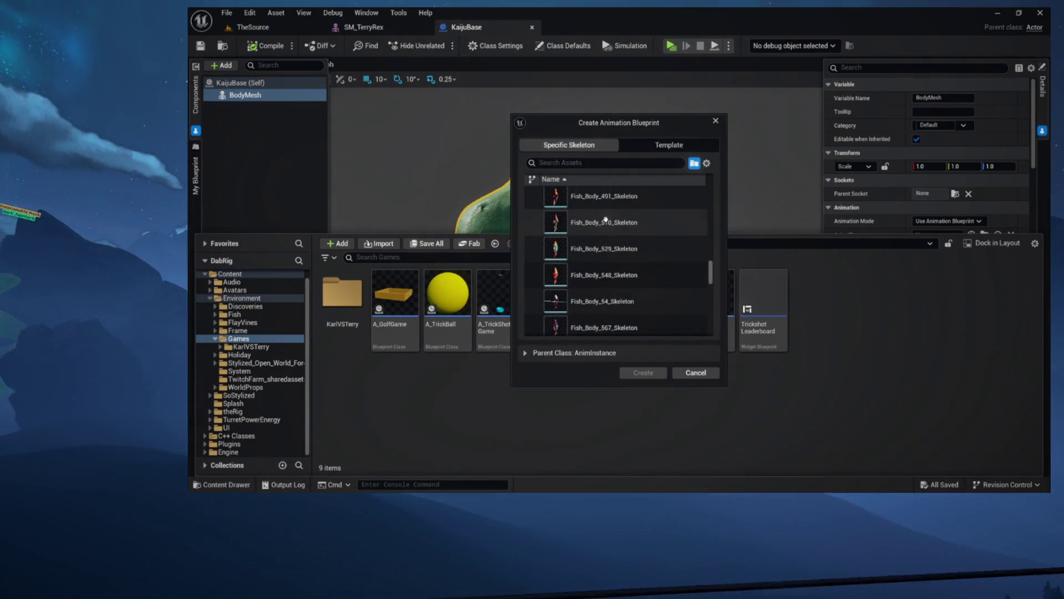
scroll(606, 220, "down", 10)
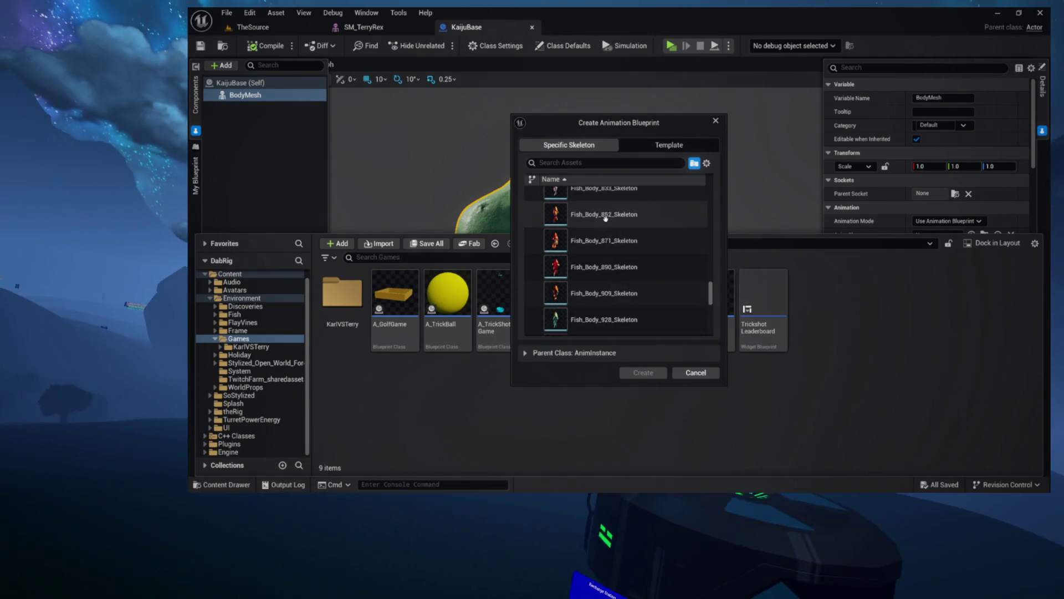
scroll(606, 218, "down", 15)
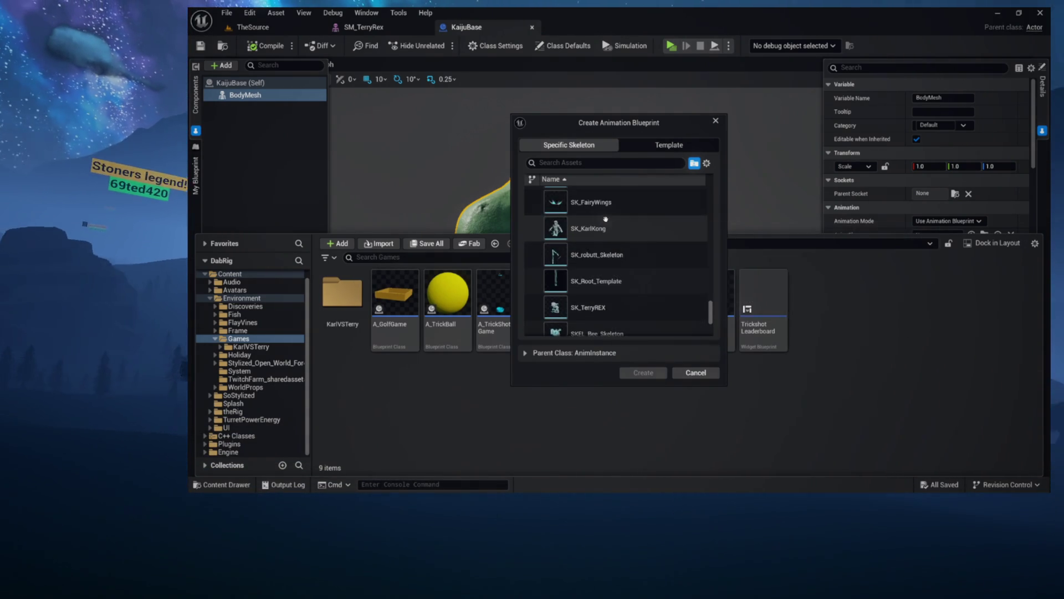
scroll(606, 219, "down", 3)
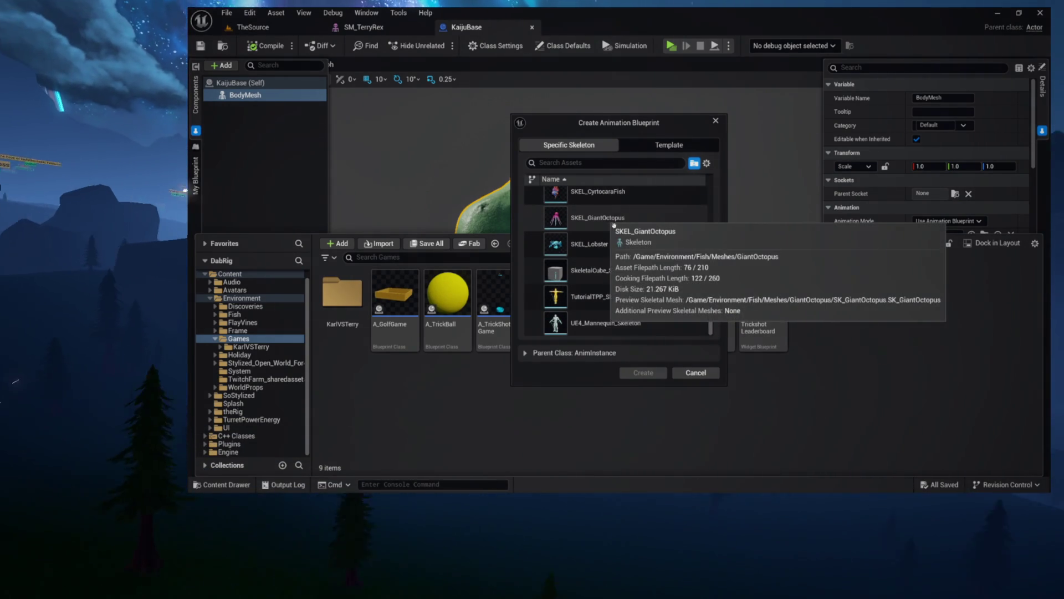
scroll(616, 227, "up", 3)
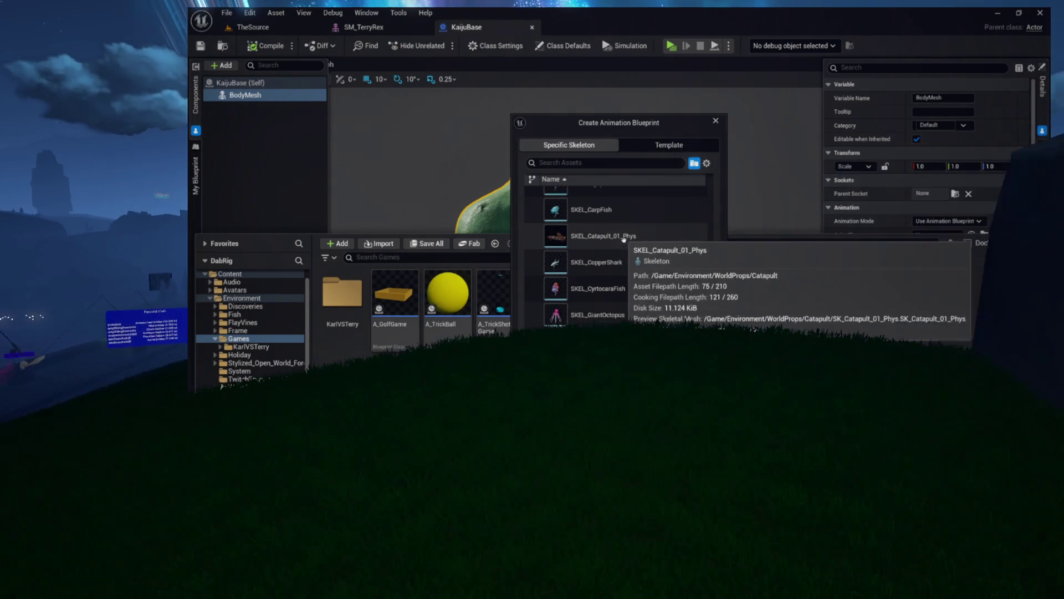
scroll(632, 247, "down", 3)
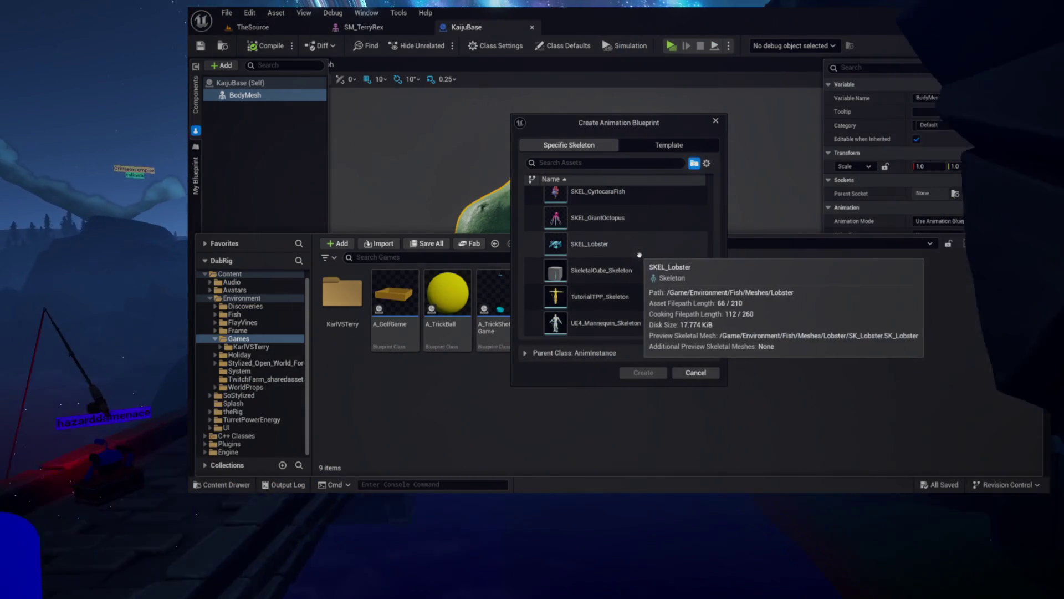
scroll(659, 269, "up", 5)
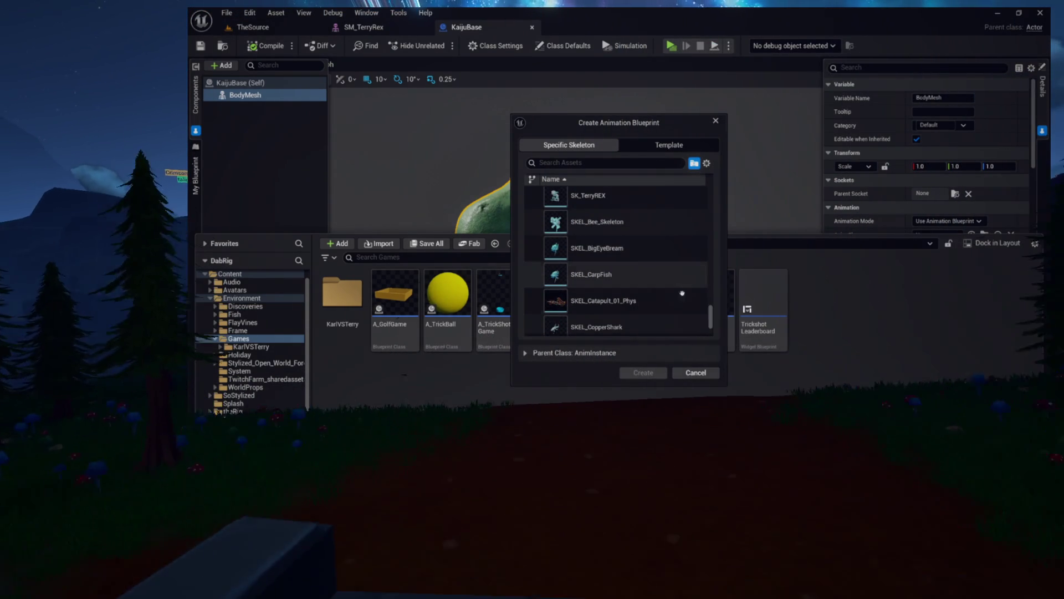
scroll(606, 201, "up", 1)
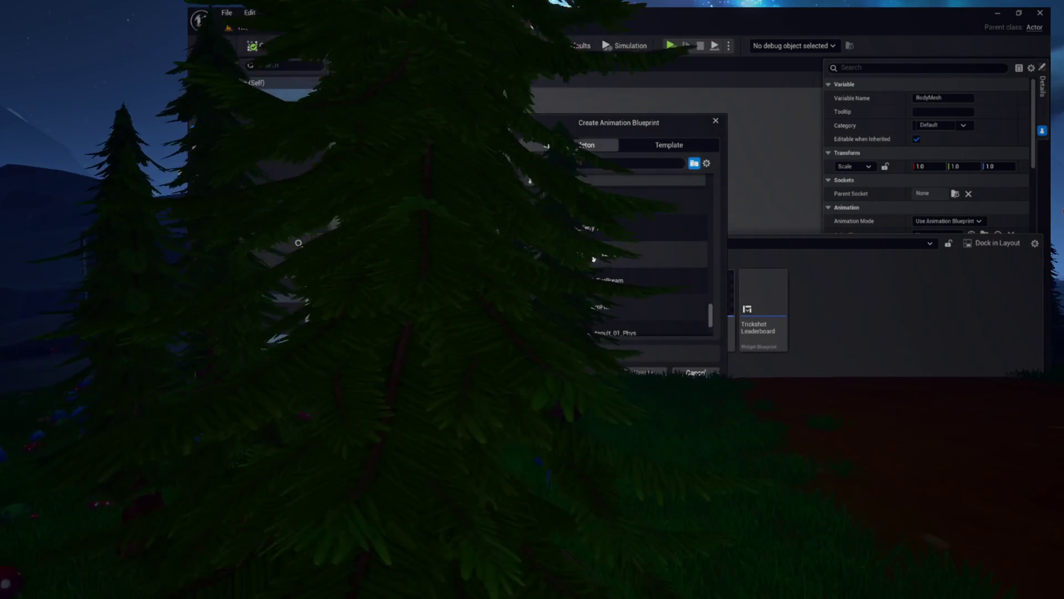
left_click(637, 227)
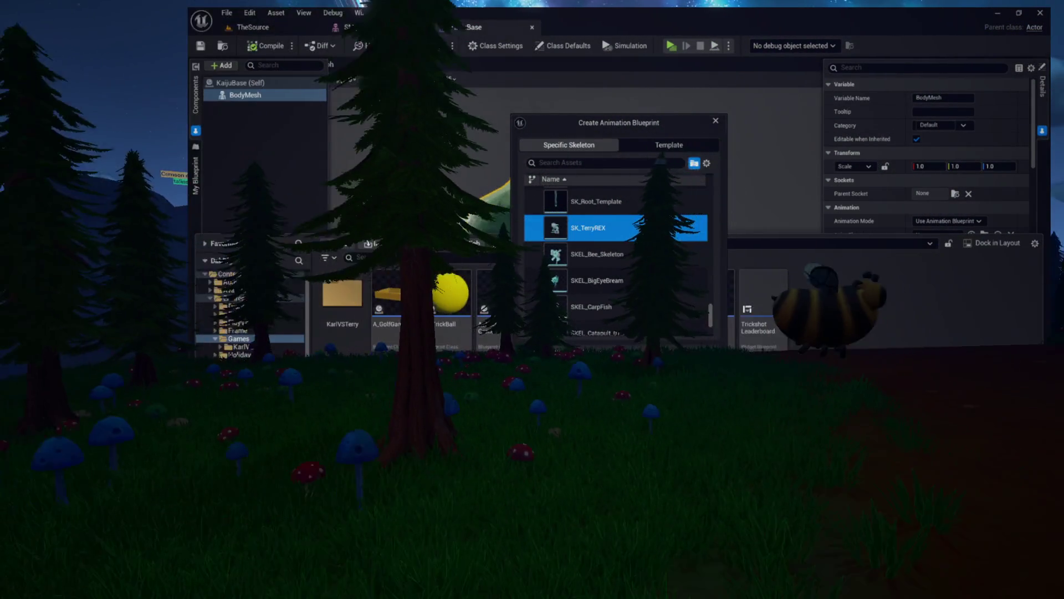
key("Return")
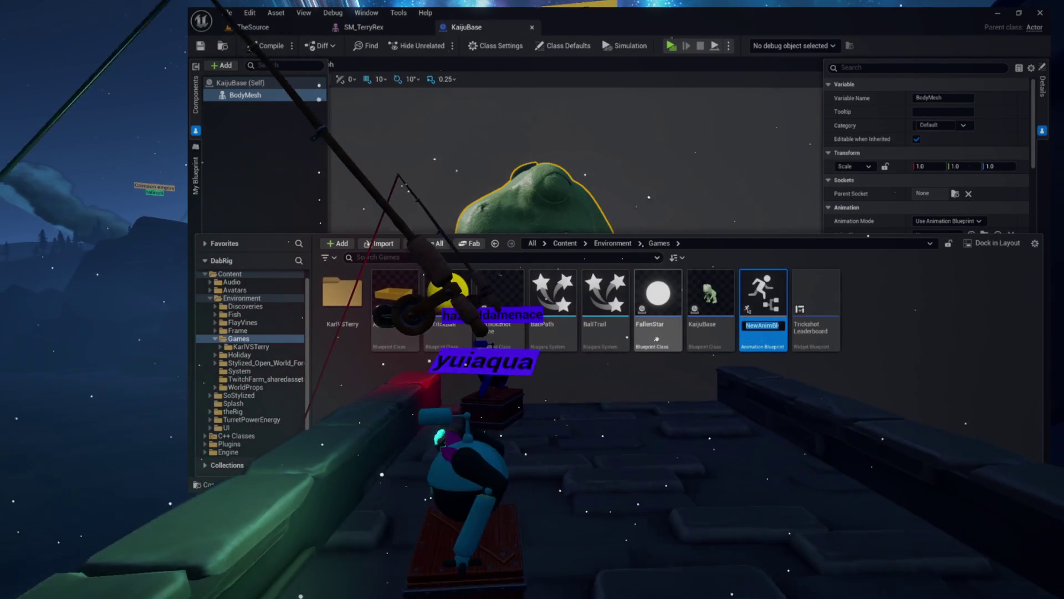
- Name the new animation blueprint ABP_Terry and open it
type("ABP_")
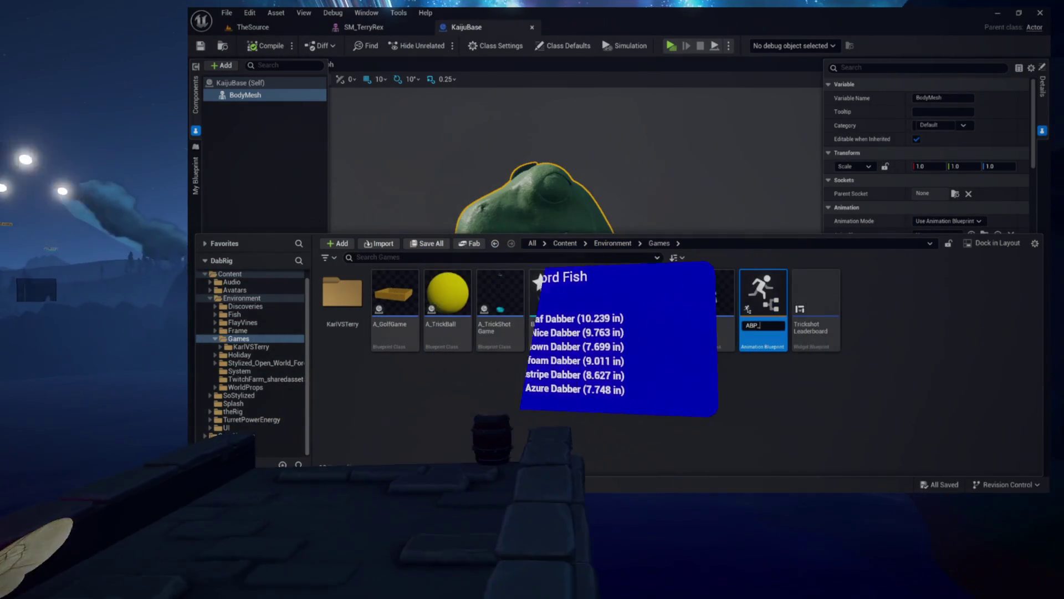
type("Terry")
key("Return")
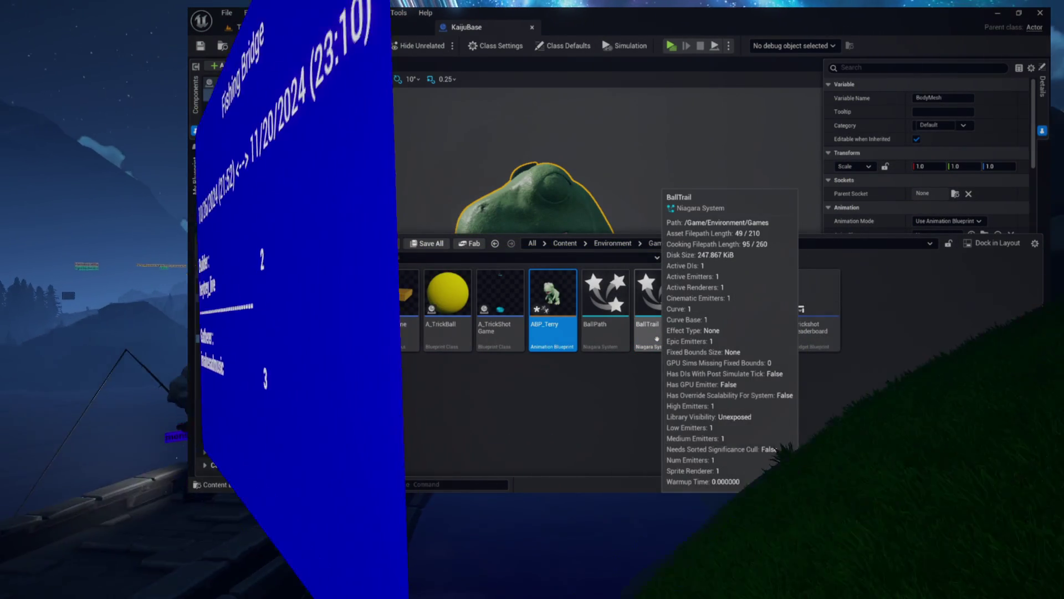
double_click(552, 294)
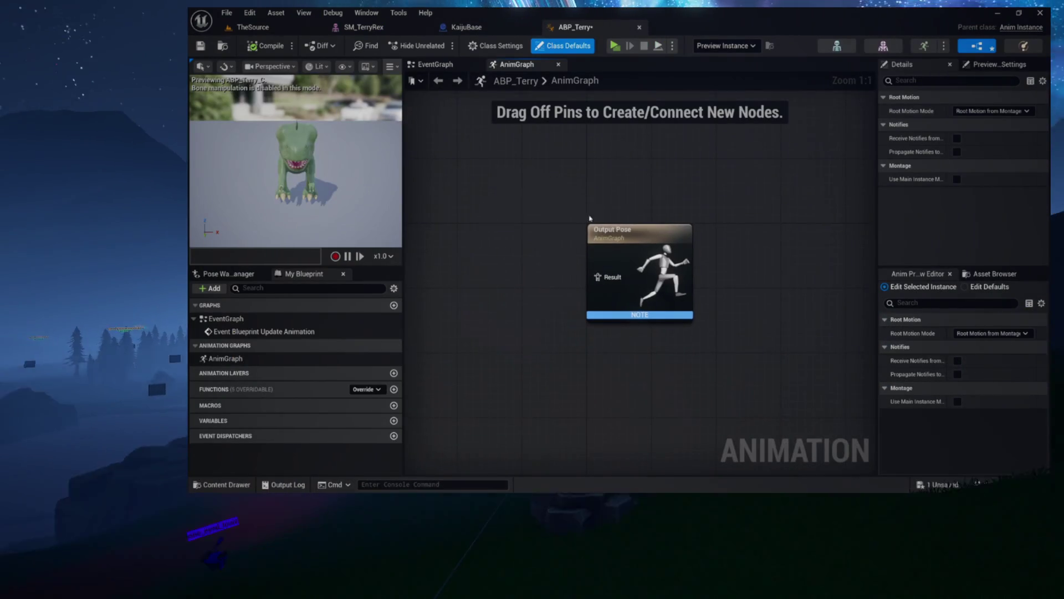
- Wire a new state machine named TerryState into the Output Pose and open its graph
left_click_drag(615, 230, 773, 196)
left_click_drag(755, 242, 663, 238)
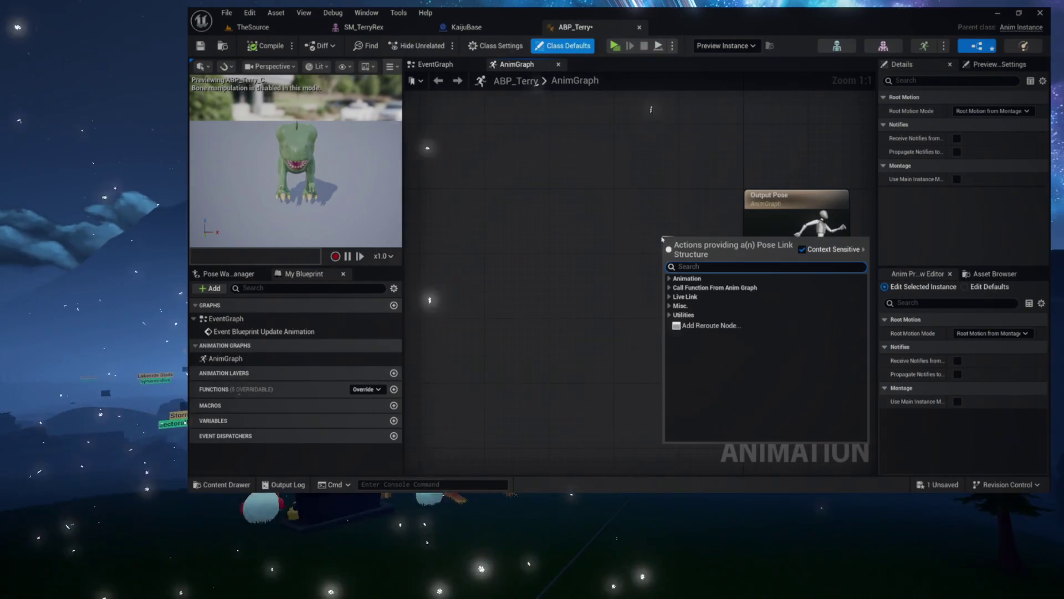
type("state")
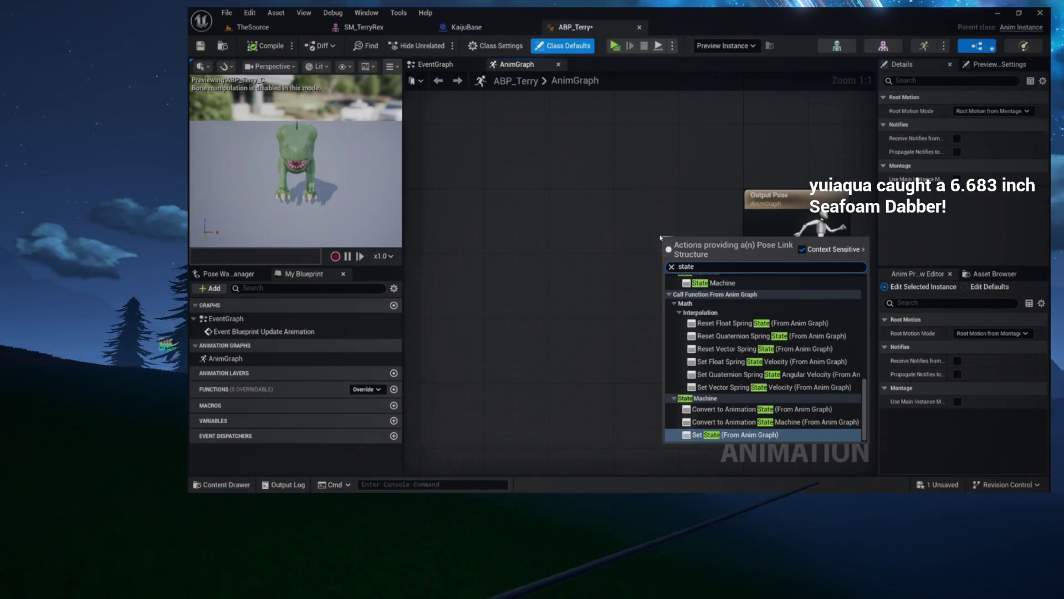
left_click(714, 283)
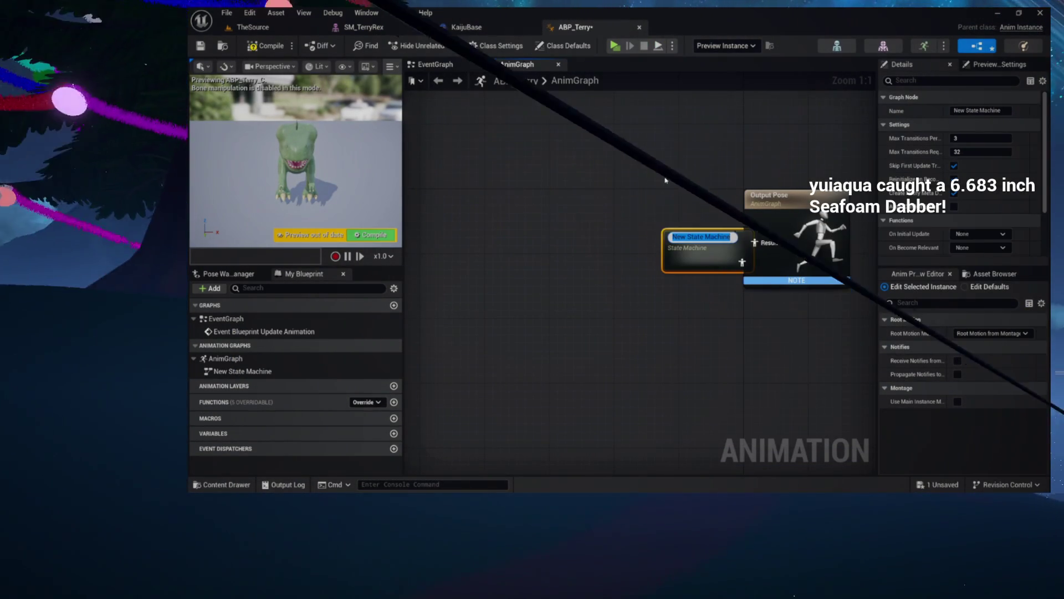
type("Terry")
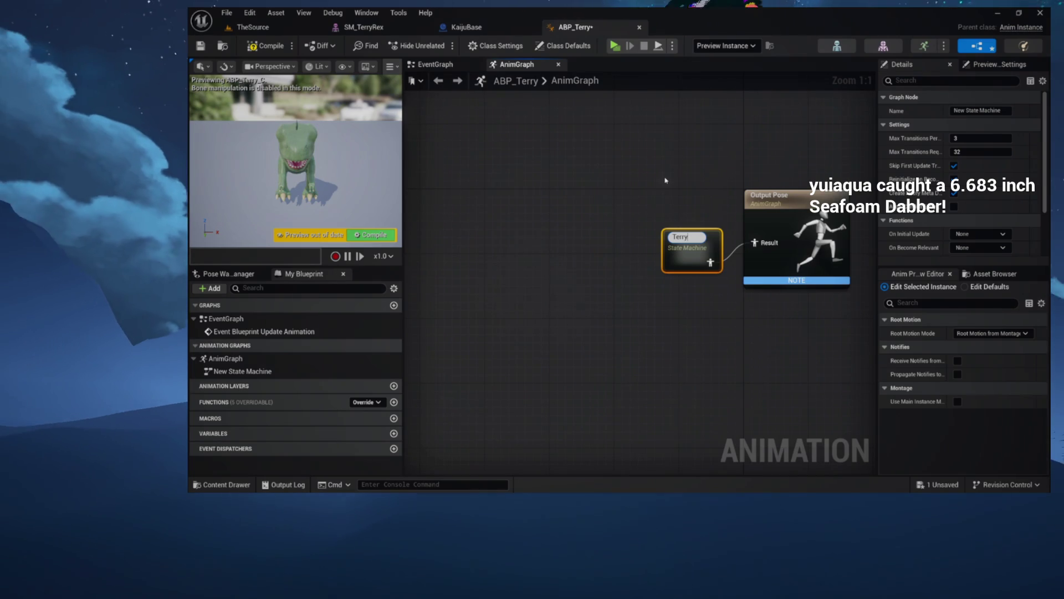
type("State")
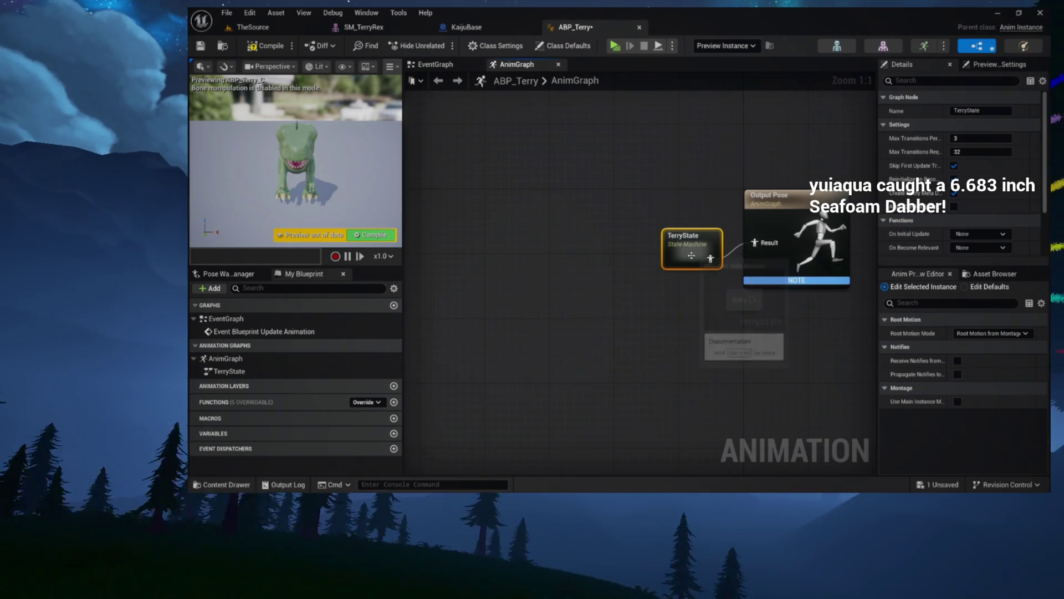
left_click_drag(684, 248, 676, 239)
scroll(660, 237, "up", 7)
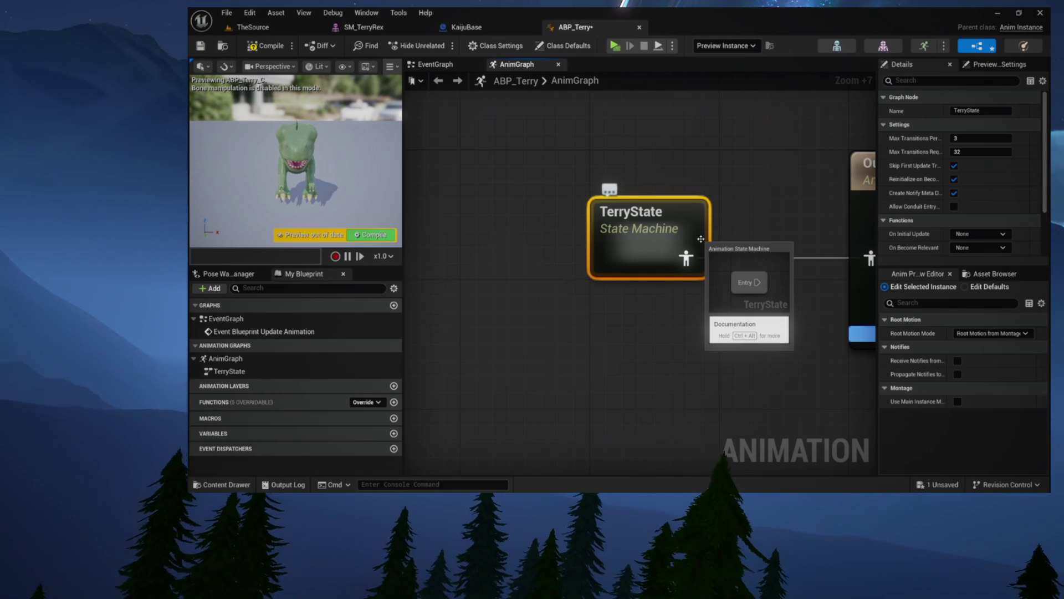
scroll(703, 167, "down", 3)
double_click(604, 231)
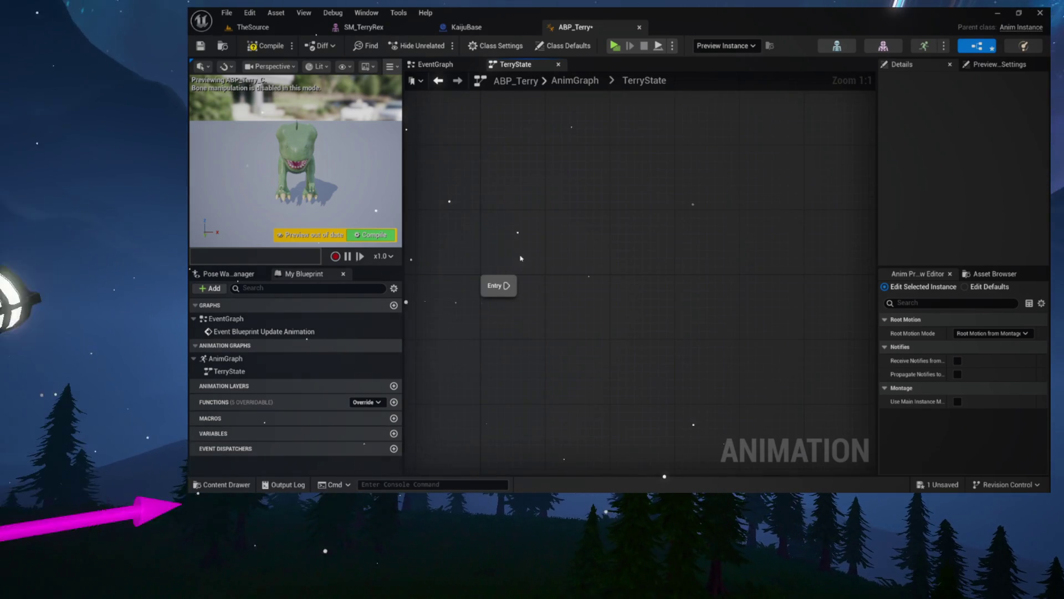
- Nudge the Entry node up and add a new state to TerryState
left_click_drag(515, 278, 514, 262)
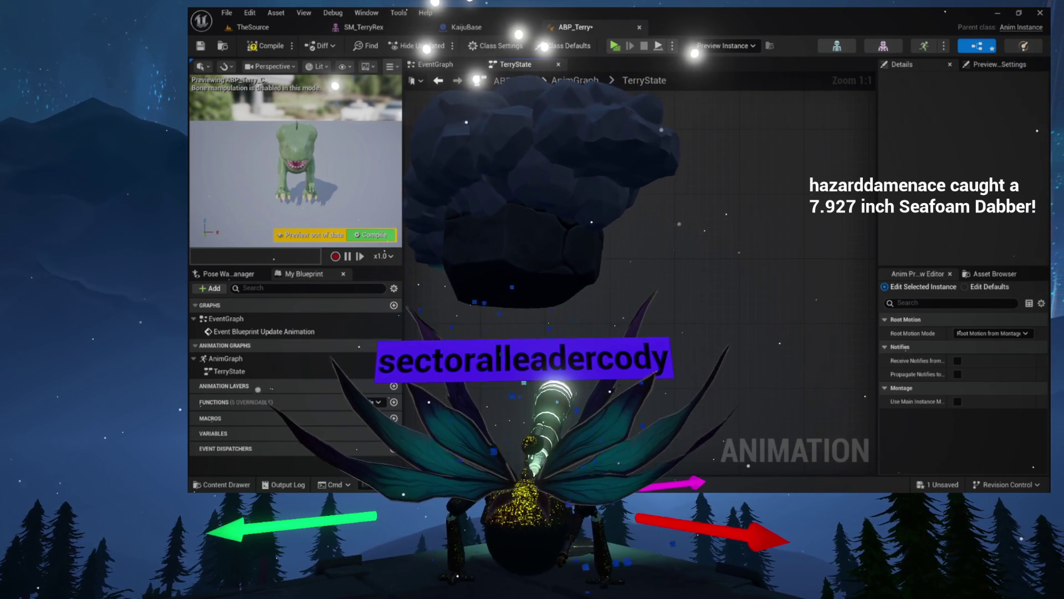
right_click(592, 262)
left_click(600, 289)
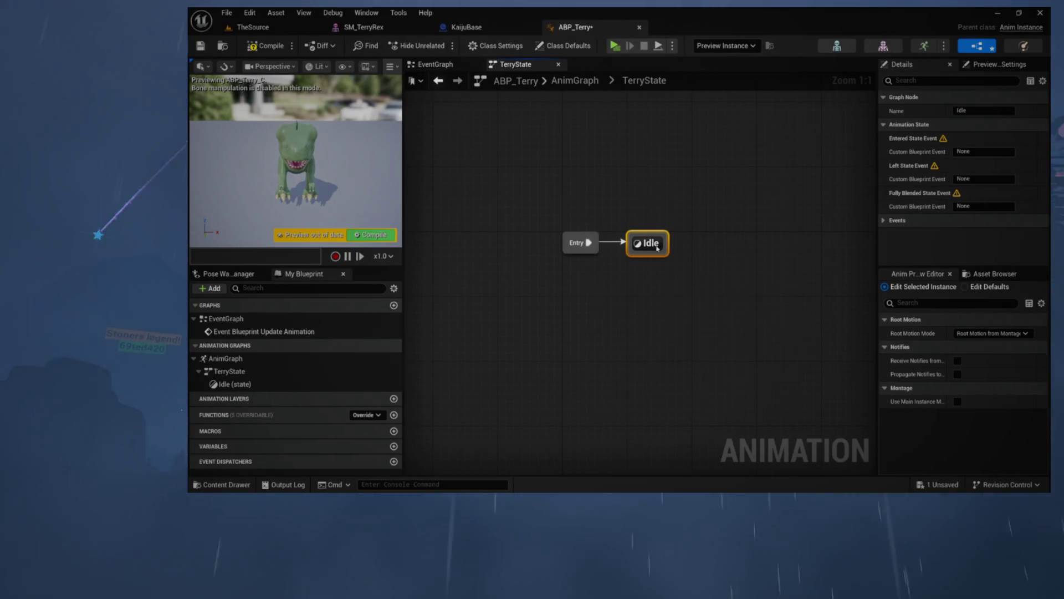
- Make the Idle state play Anim_Terry_Idle on loop, compile, and return to TerryState
double_click(657, 244)
left_click(994, 274)
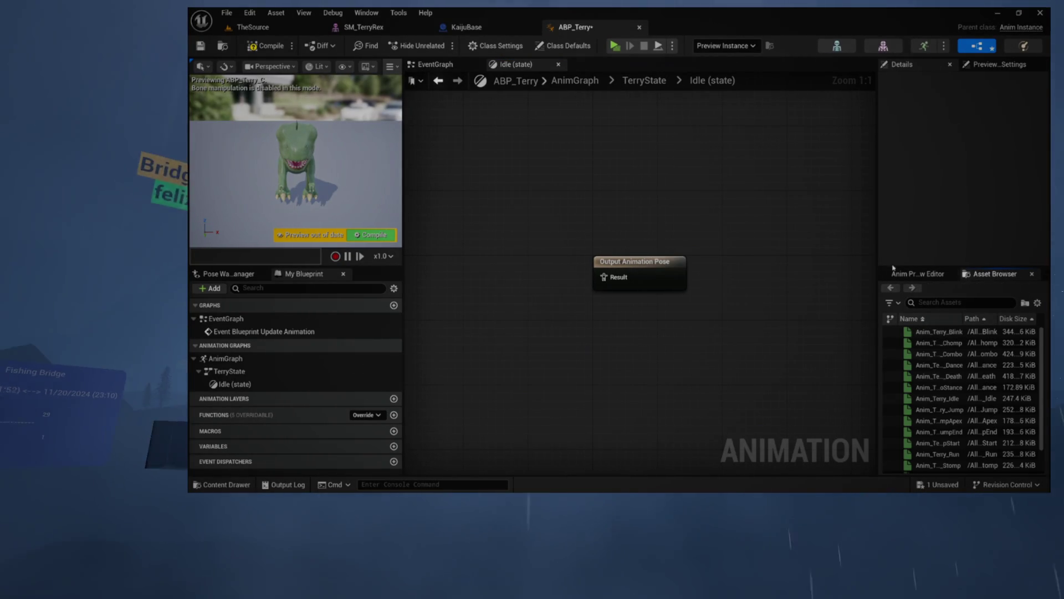
left_click_drag(894, 267, 893, 219)
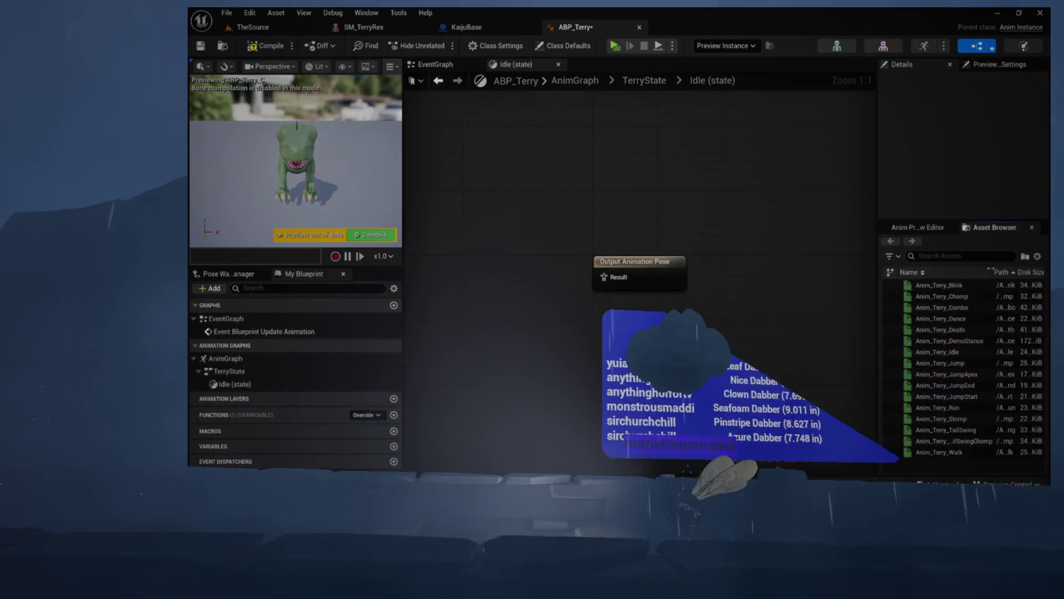
mouse_move(937, 351)
left_mouse_down()
mouse_move(815, 371)
mouse_move(621, 290)
mouse_move(476, 284)
mouse_move(510, 265)
left_mouse_up()
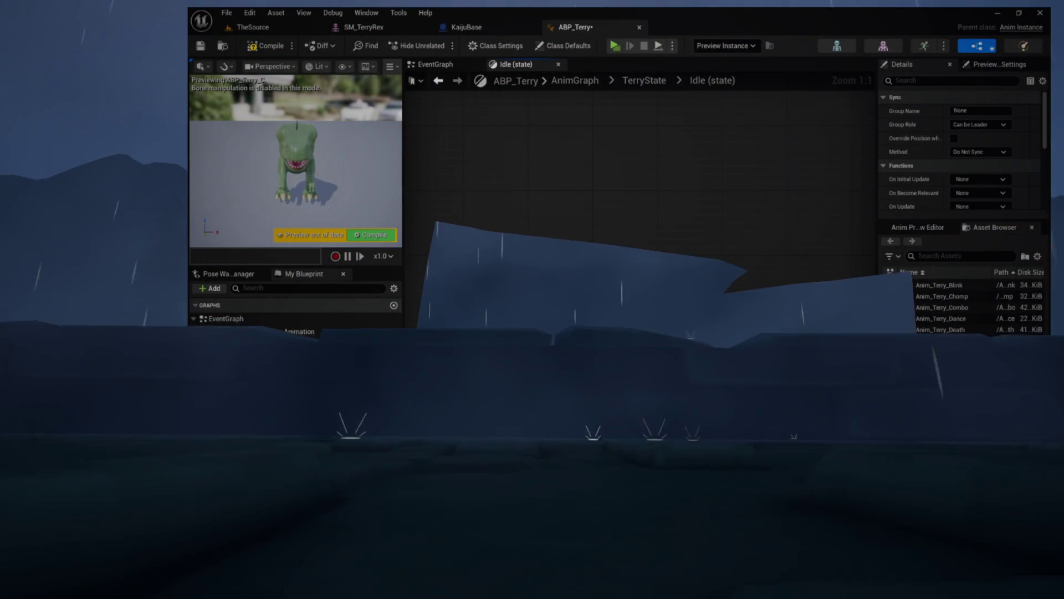
scroll(937, 162, "down", 5)
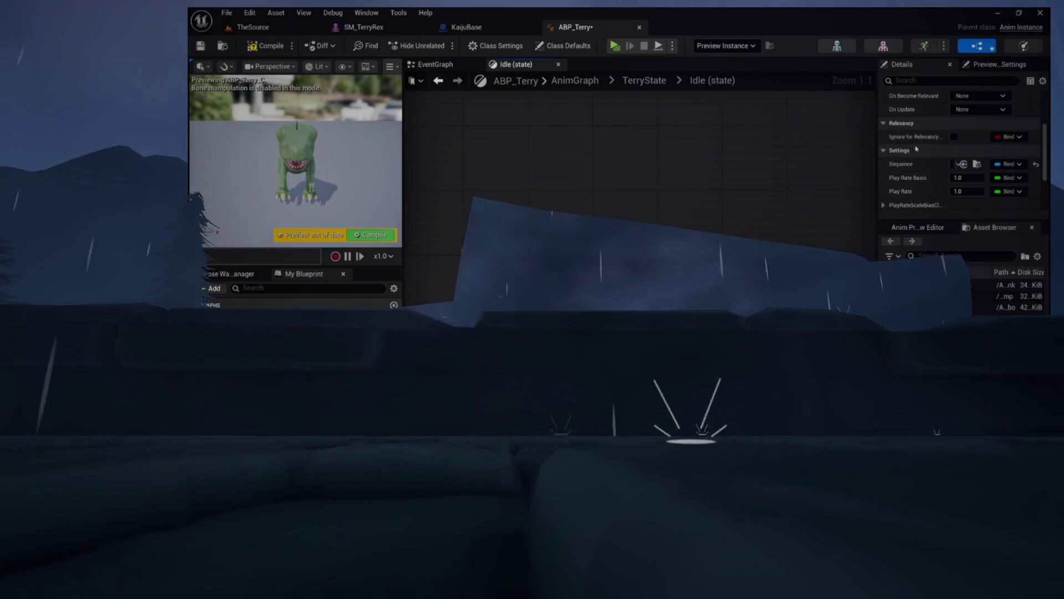
left_click(954, 183)
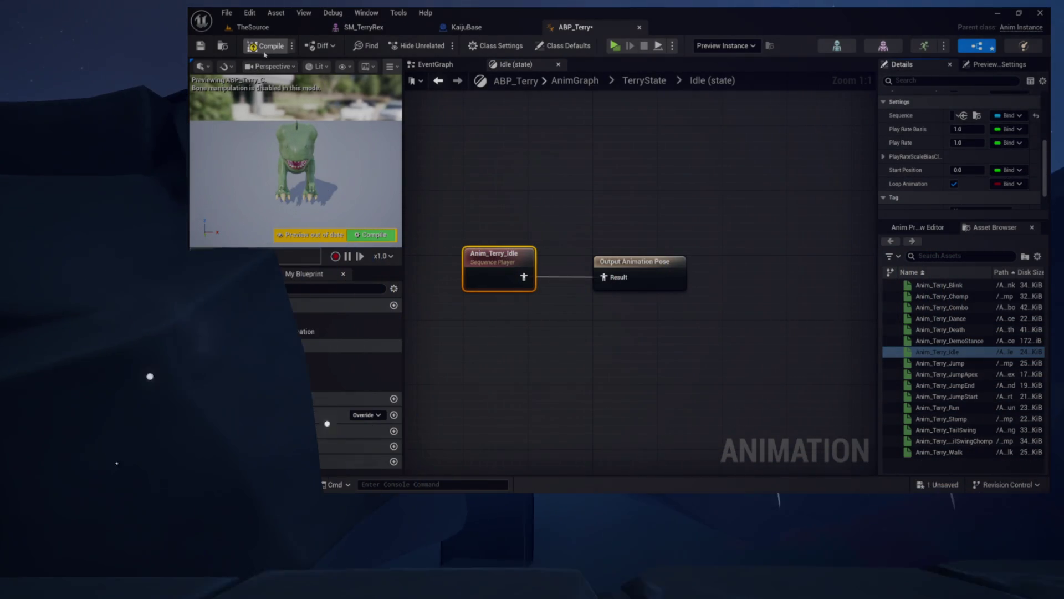
key("F7")
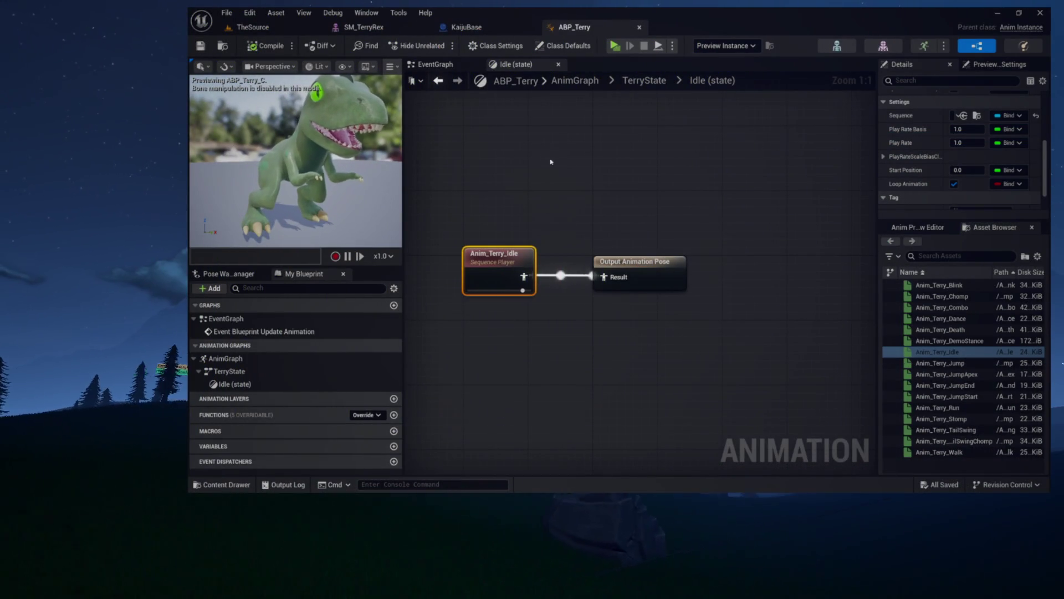
left_click(644, 80)
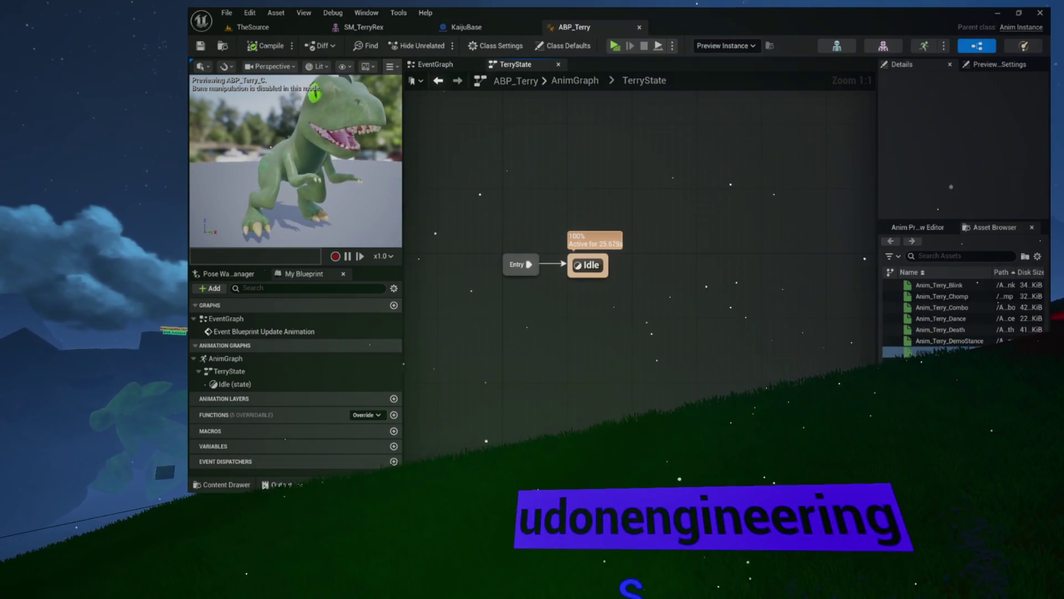
- Add a Move state linked by a transition from Idle and open its graph
left_click_drag(616, 295, 535, 346)
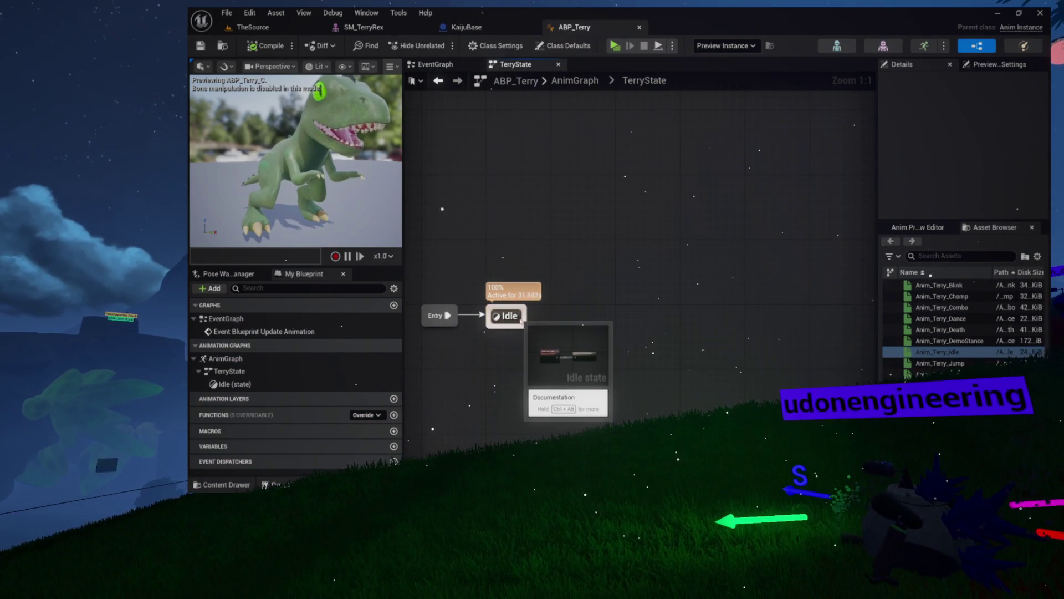
left_click_drag(557, 319, 564, 317)
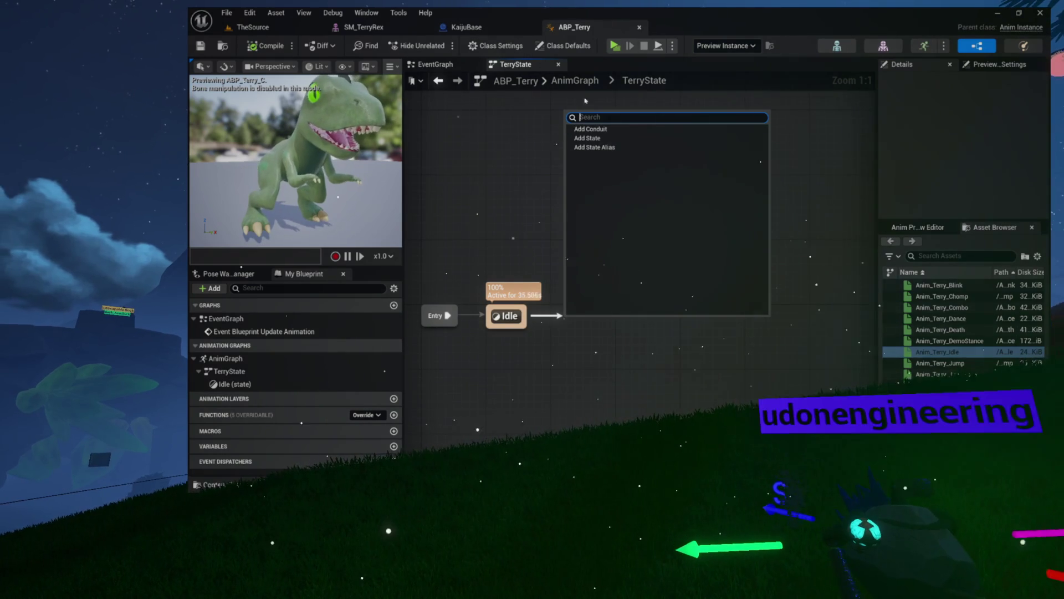
left_click(582, 138)
type("Move")
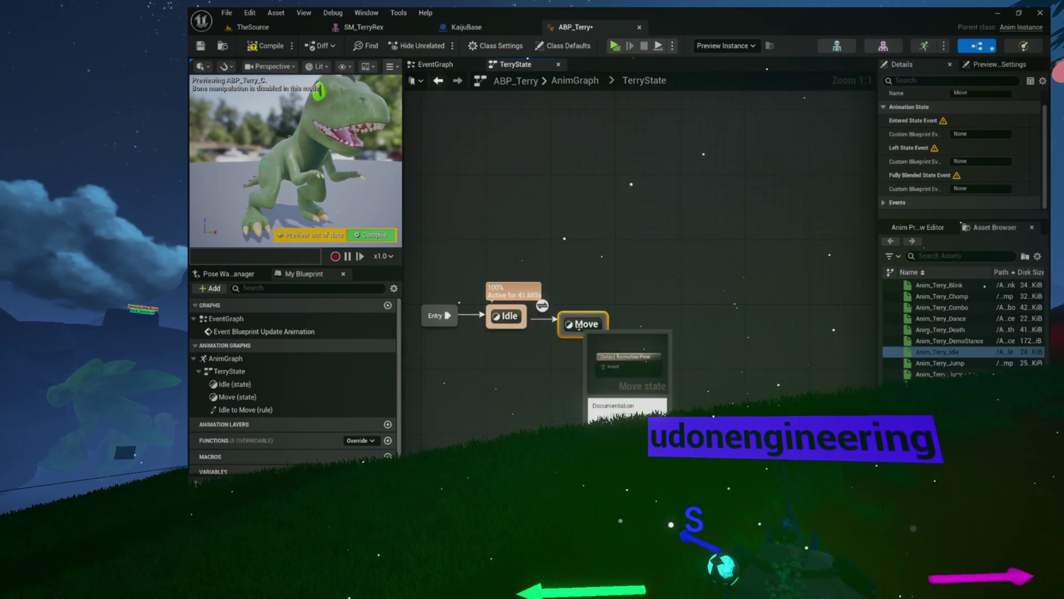
double_click(574, 318)
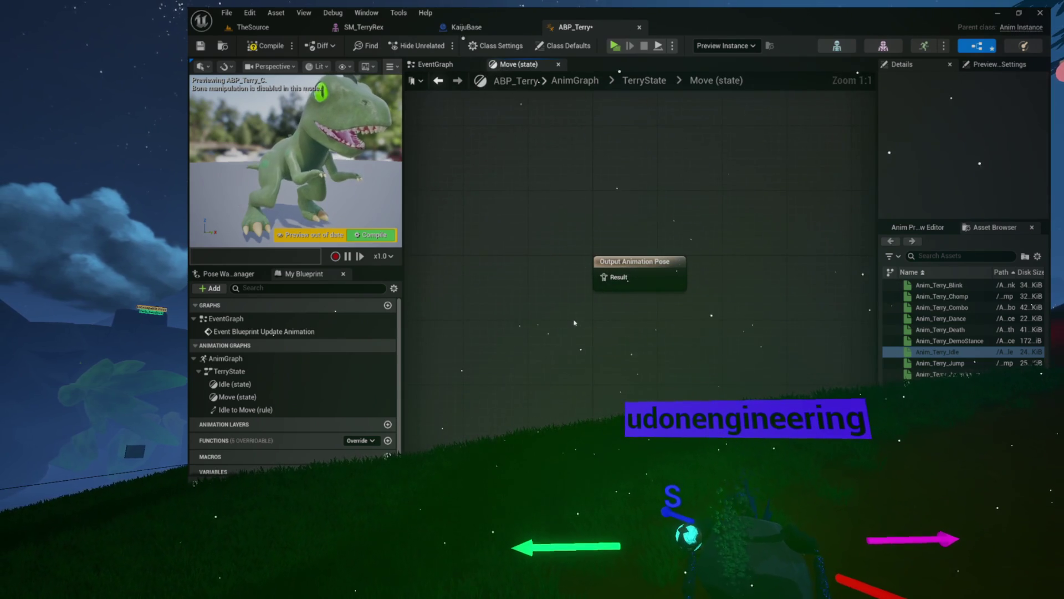
mouse_move(636, 284)
left_mouse_down()
mouse_move(684, 288)
mouse_move(706, 307)
left_mouse_up()
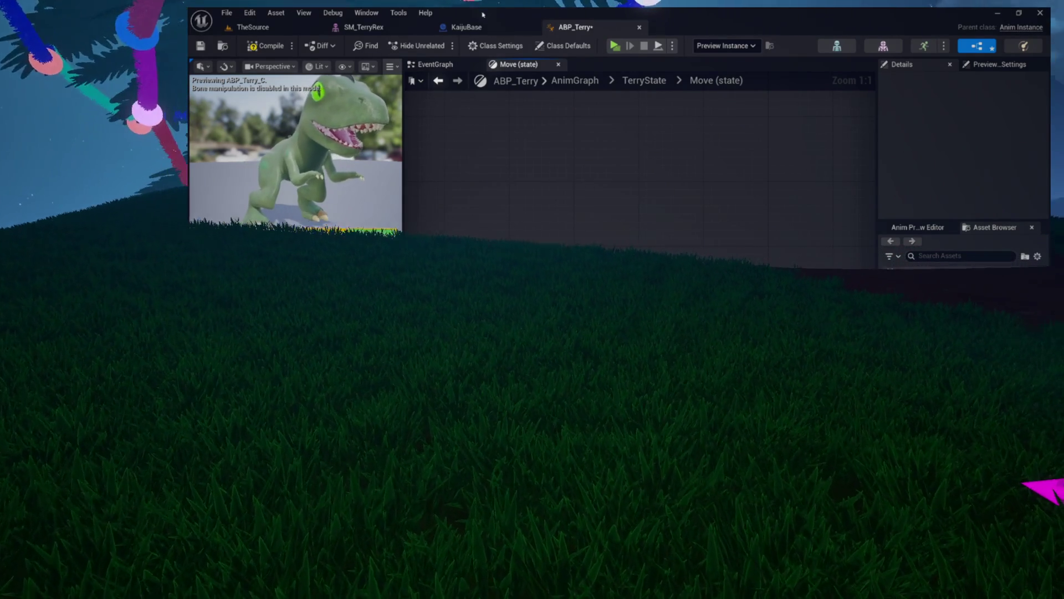
- Select the BodyMesh component in the KaijuBase blueprint
left_click(492, 30)
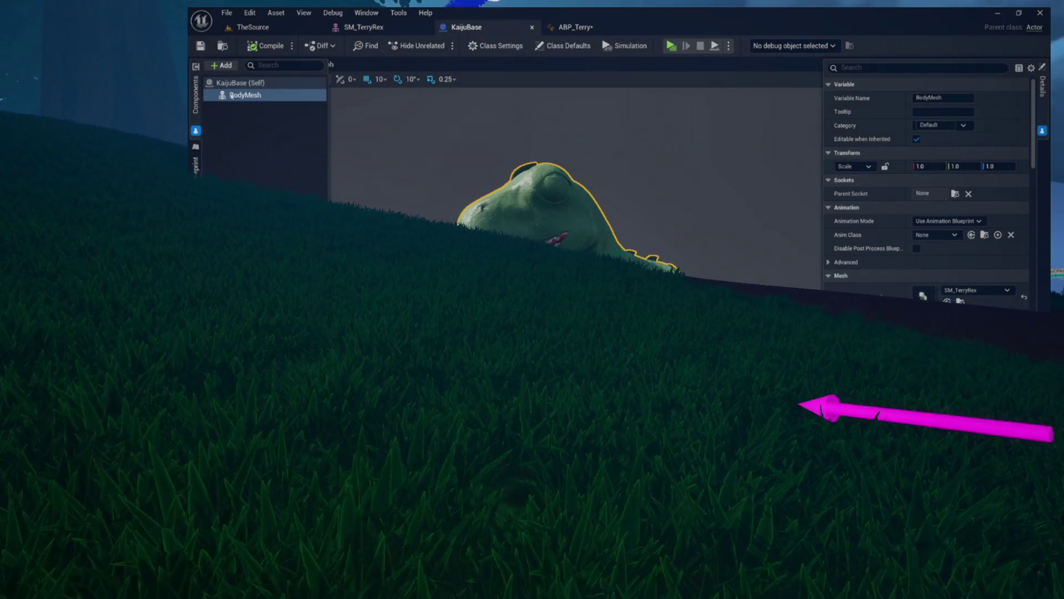
left_click(240, 82)
left_click(244, 95)
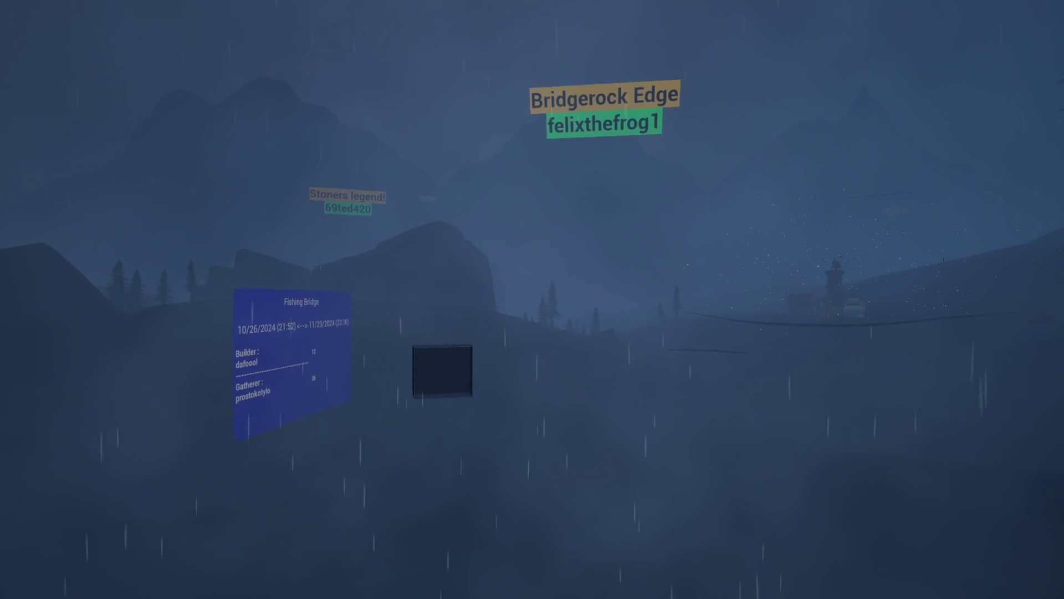
- Walk from the Fishing Bridge up the hill to the Rock node among the pines
key("w")
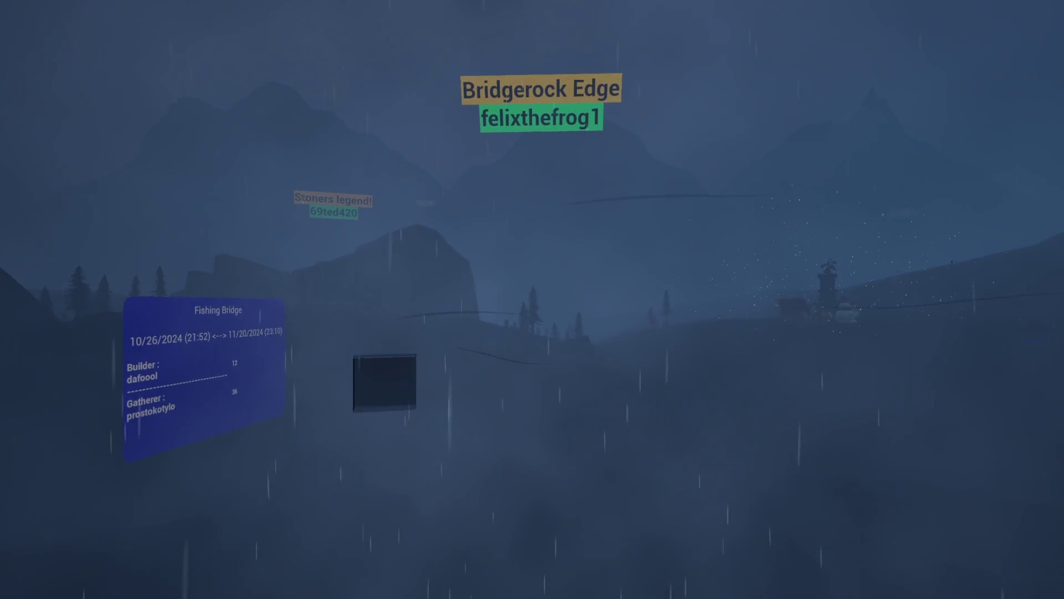
key("w")
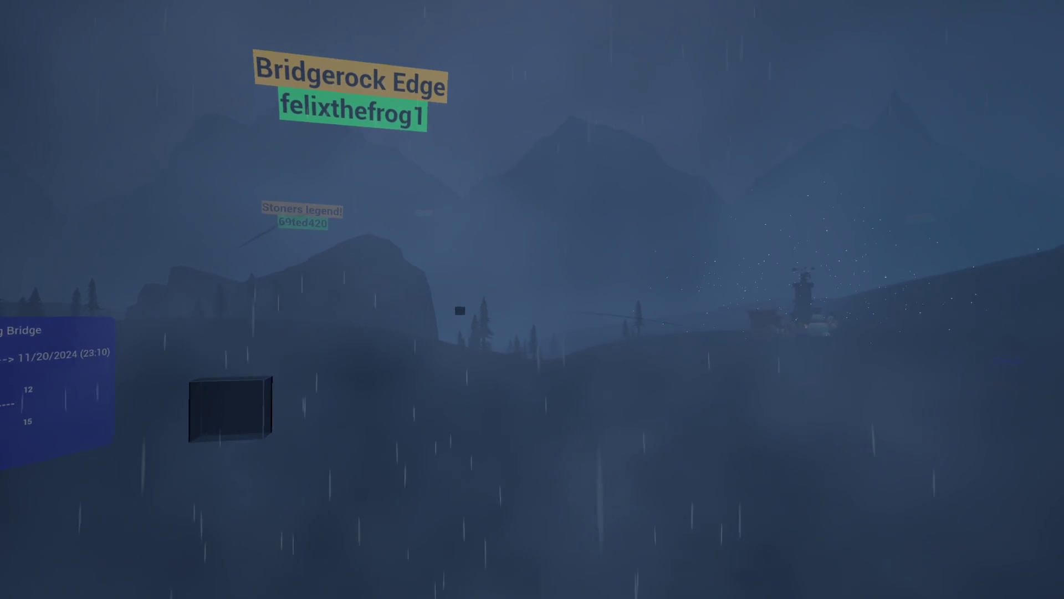
key("w")
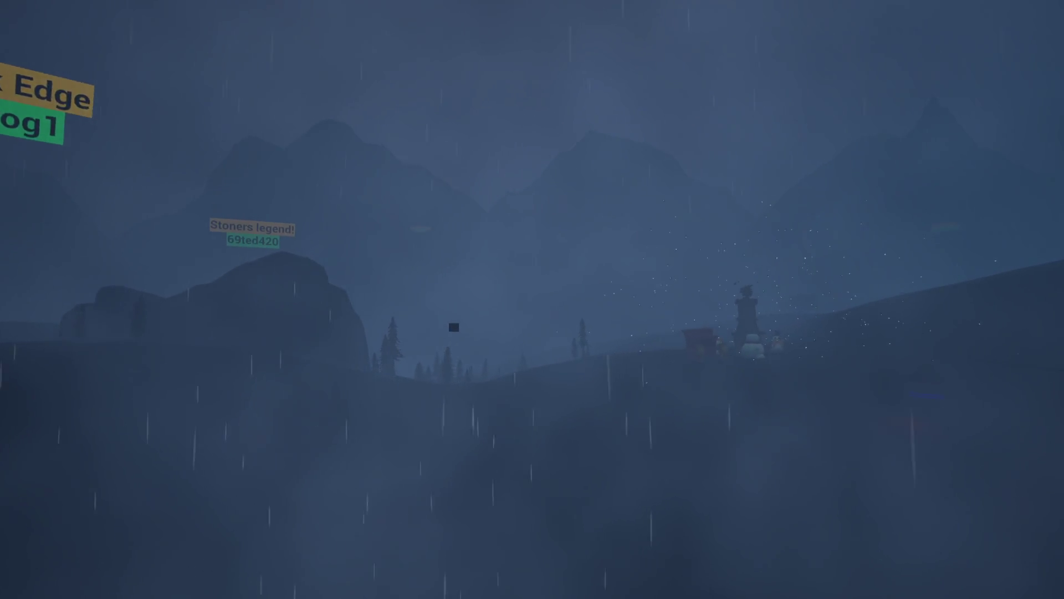
key("w")
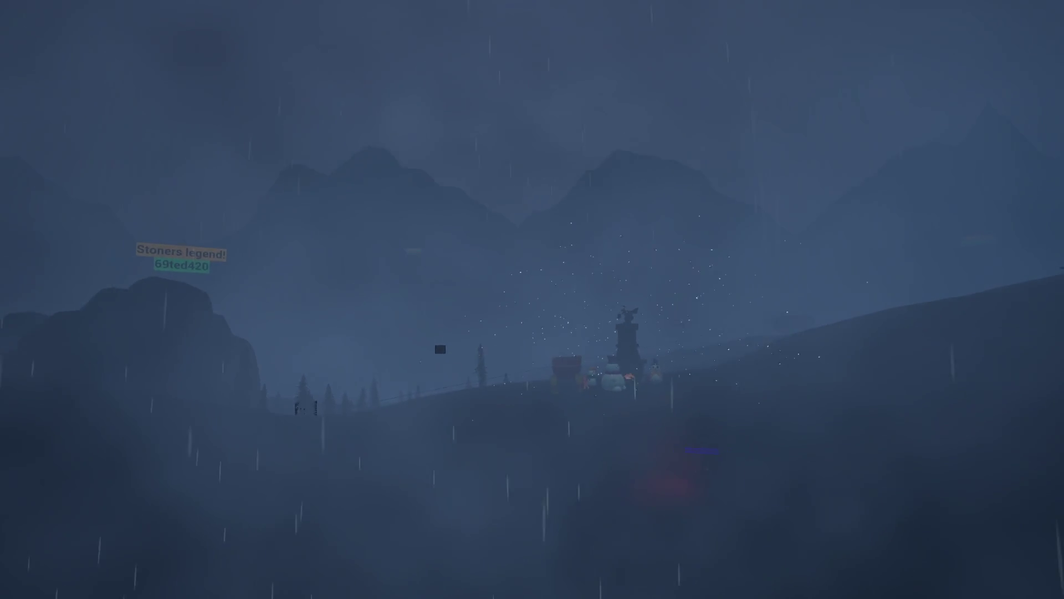
key("w")
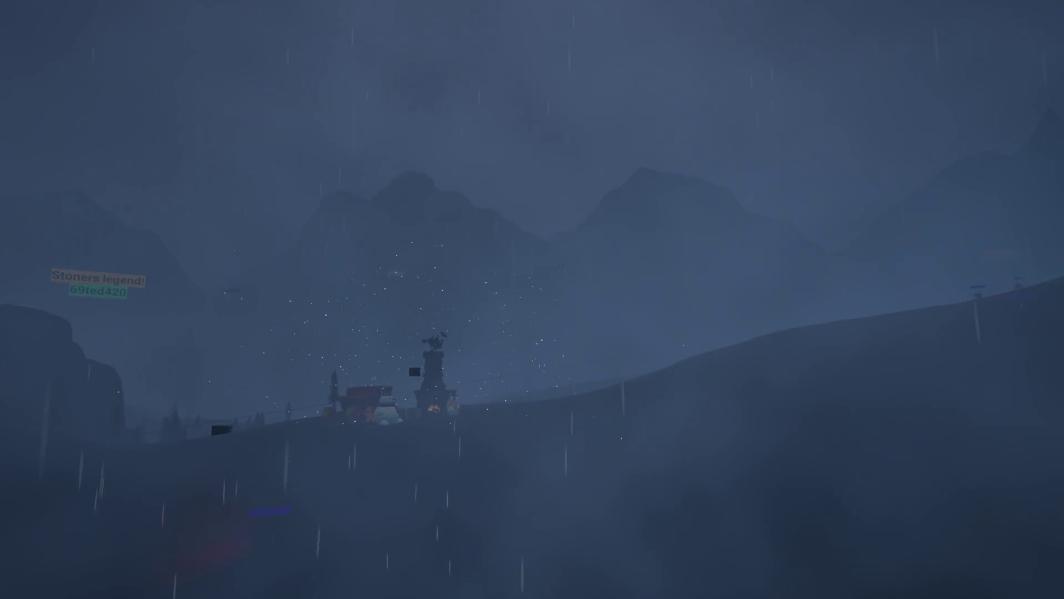
key("w")
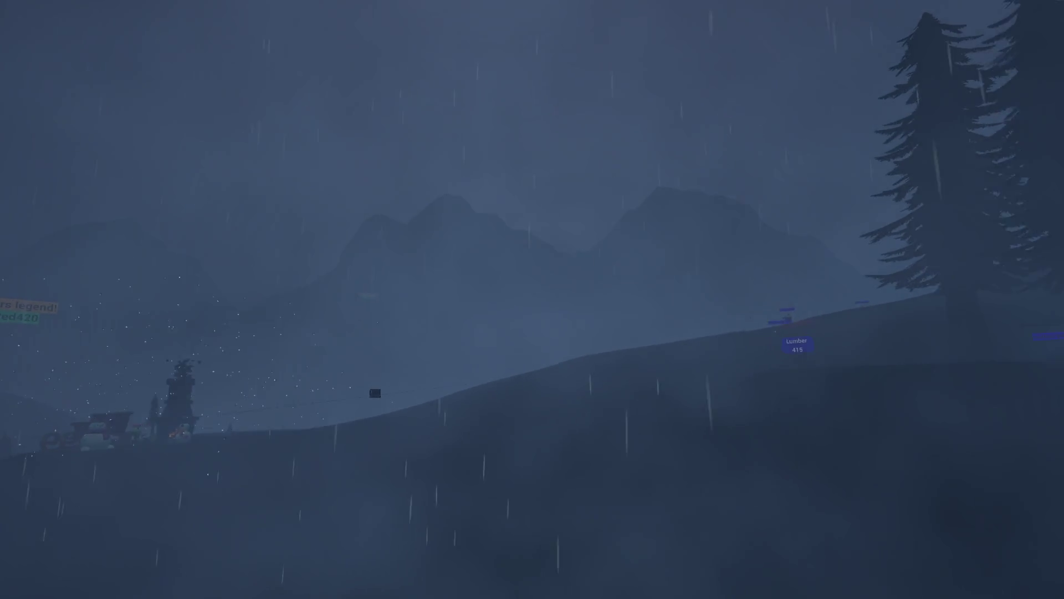
key("w")
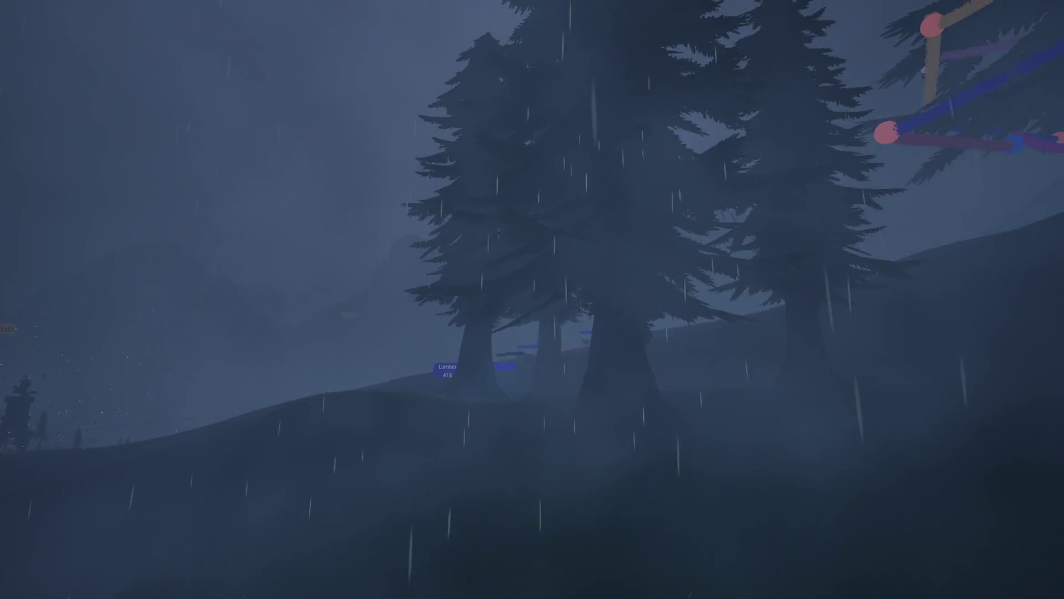
key("w")
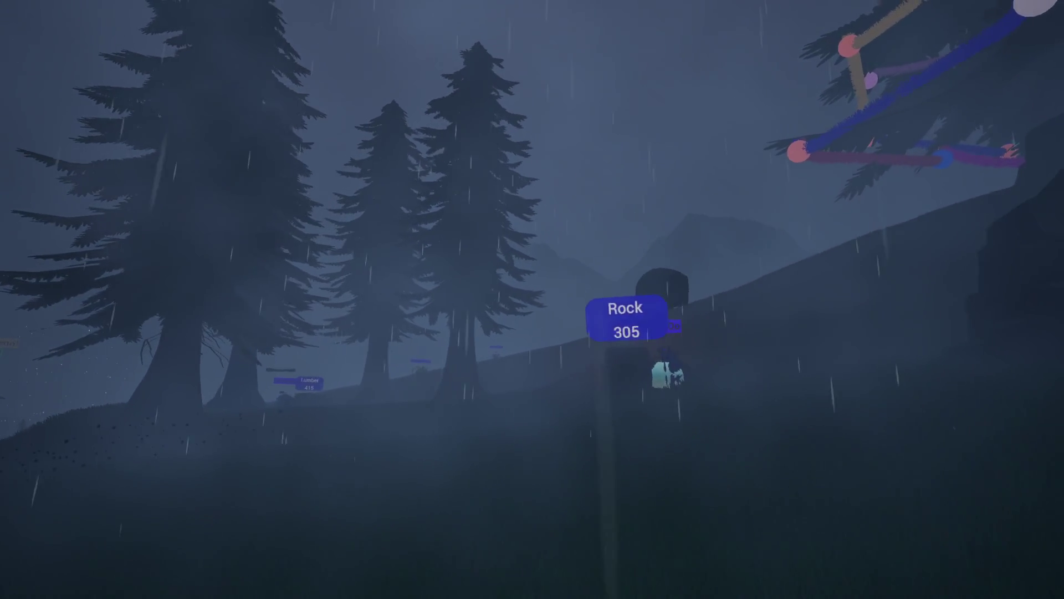
key("w")
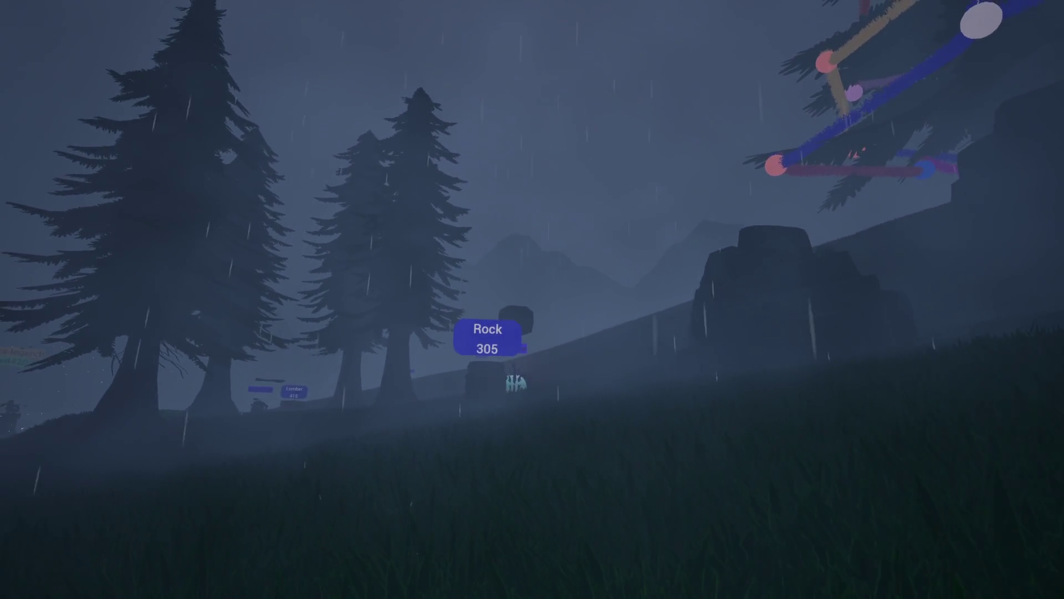
key("w")
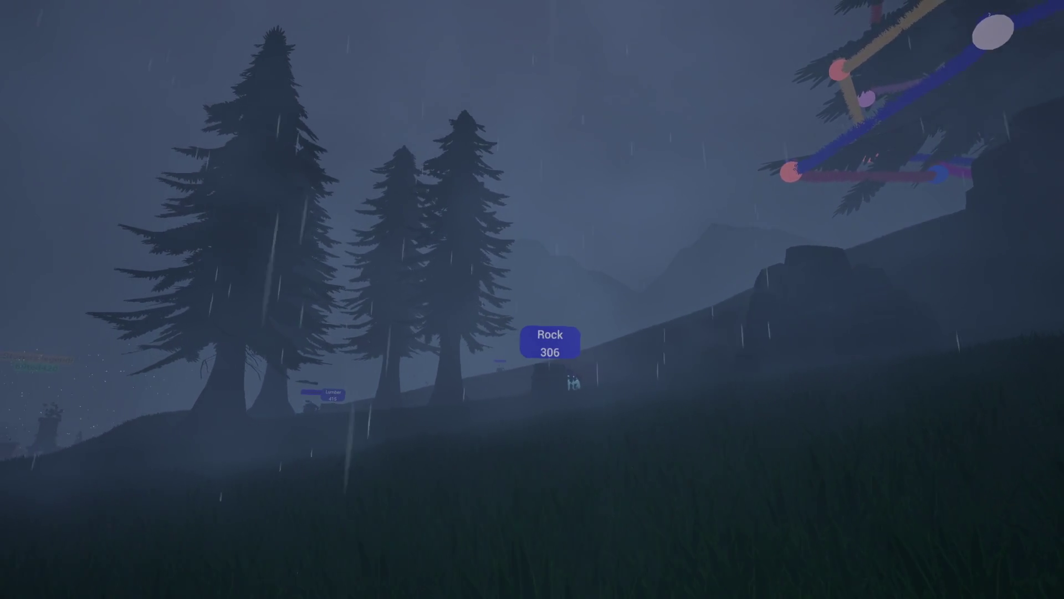
key("w")
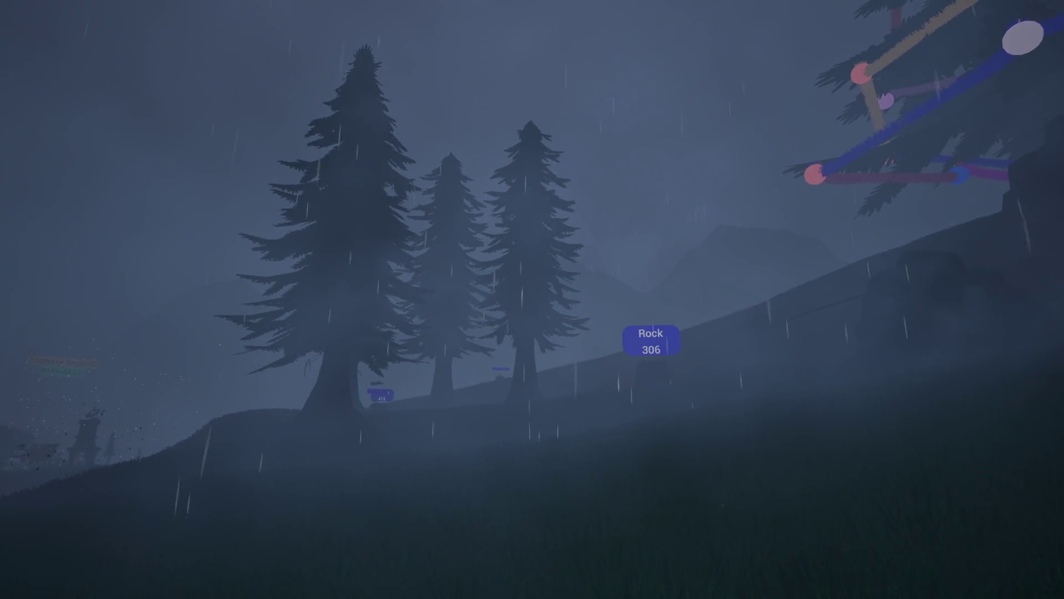
key("w")
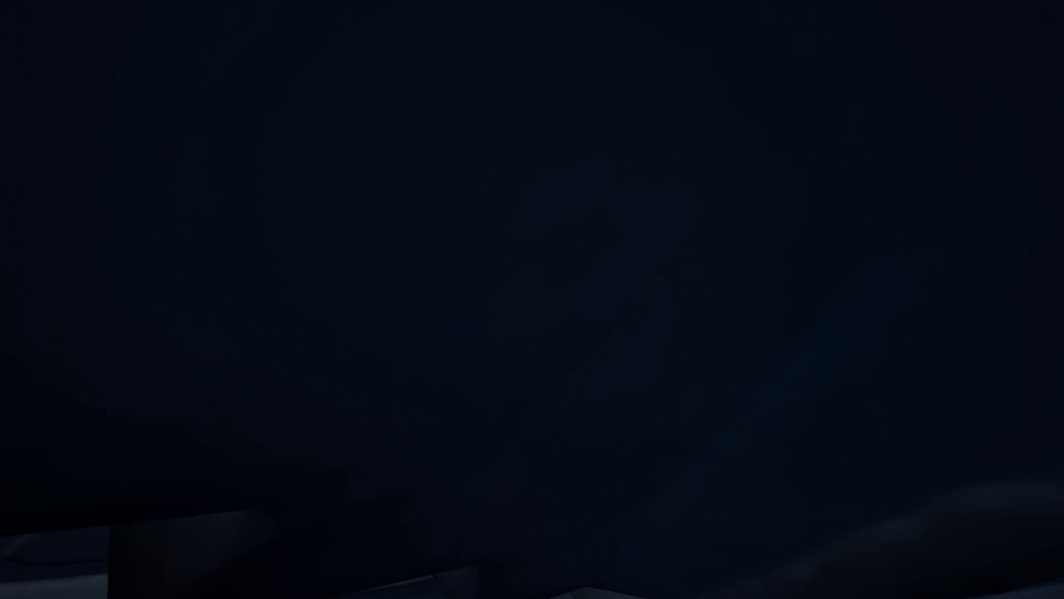
- Walk on to the rock near the other players
key("w")
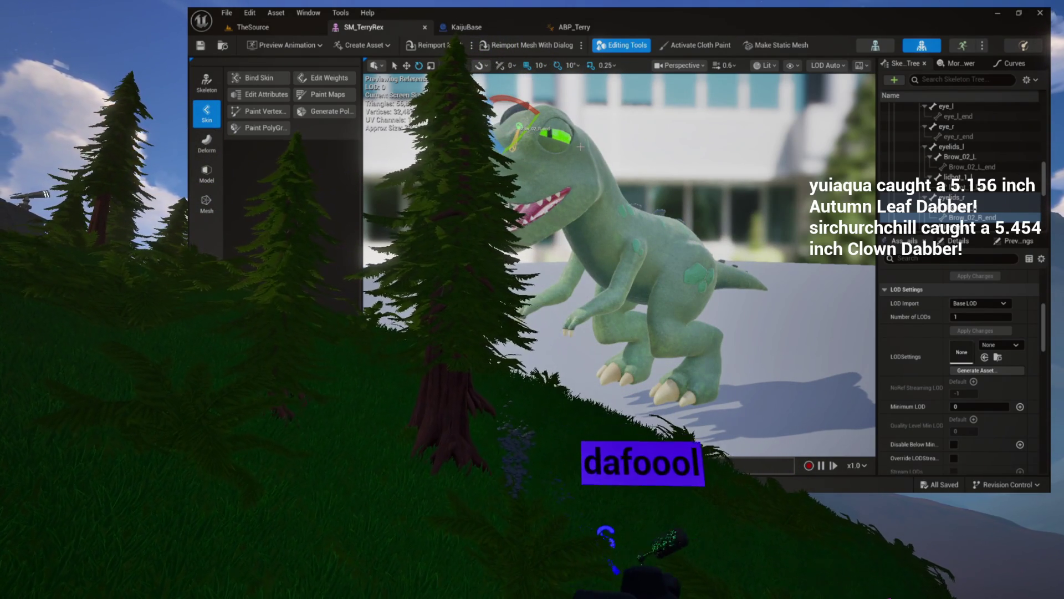
- Show the Content Drawer and locate the KaijuBase blueprint in the Games folder
key("ctrl+space")
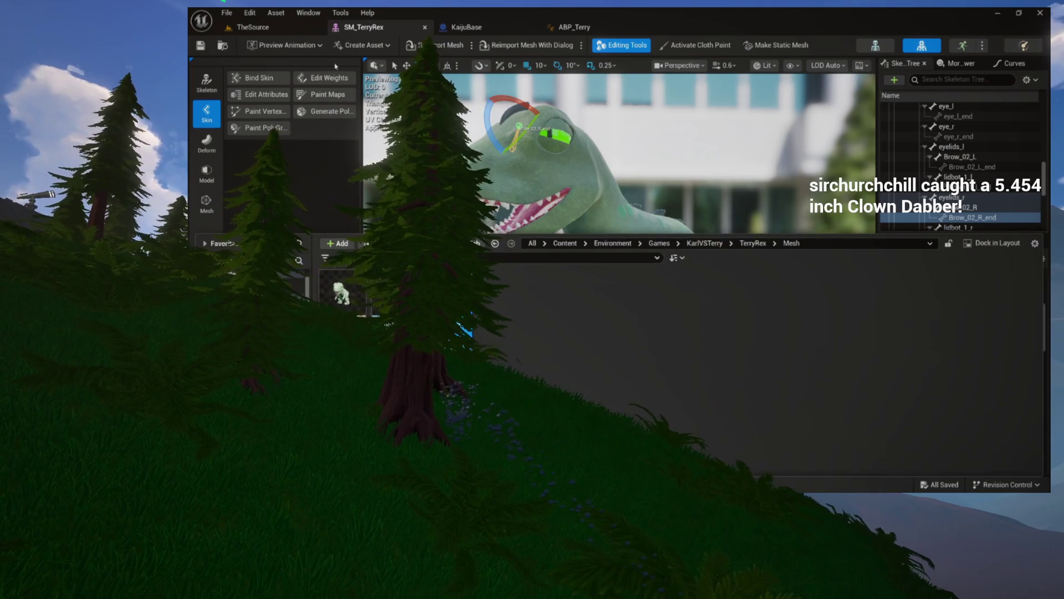
left_click(491, 26)
left_click(223, 46)
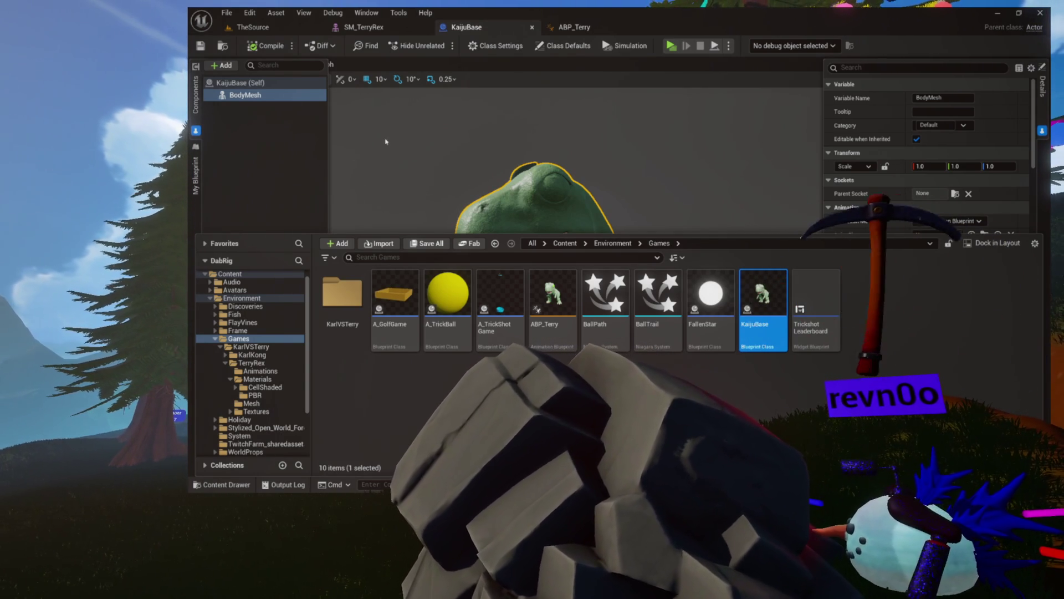
- Close and delete the KaijuBase blueprint, then return to ABP_Terry
key("ctrl+space")
key("ctrl+space")
key("ctrl+space")
key("ctrl+space")
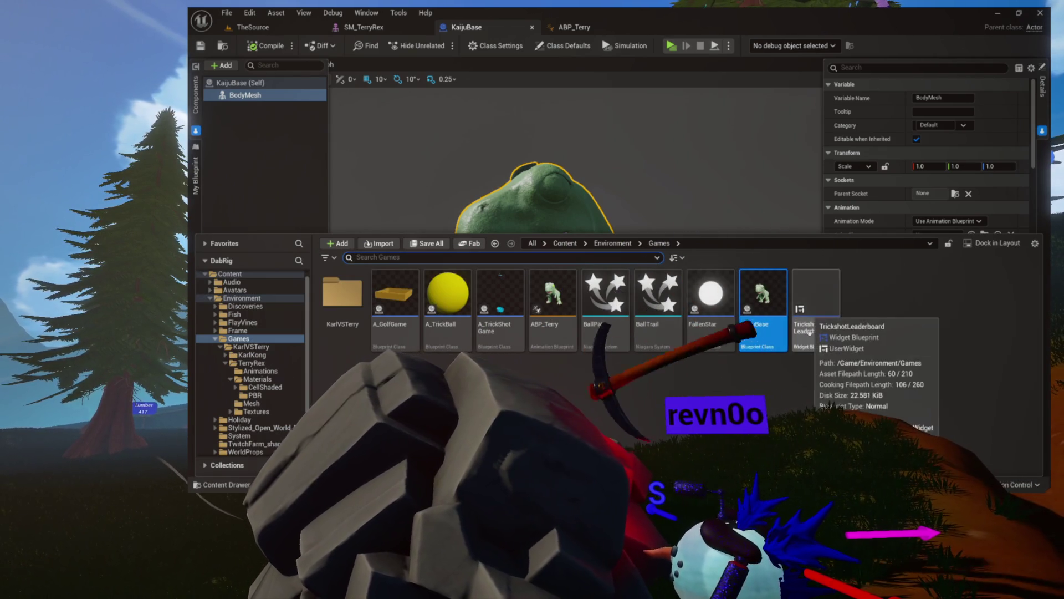
left_click(533, 26)
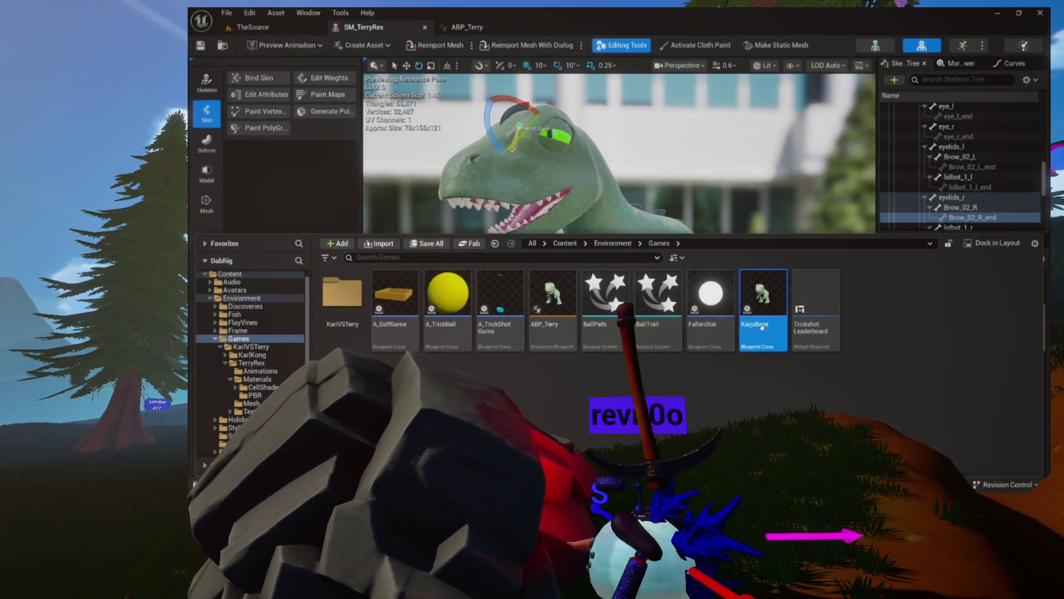
key("Delete")
left_click(572, 357)
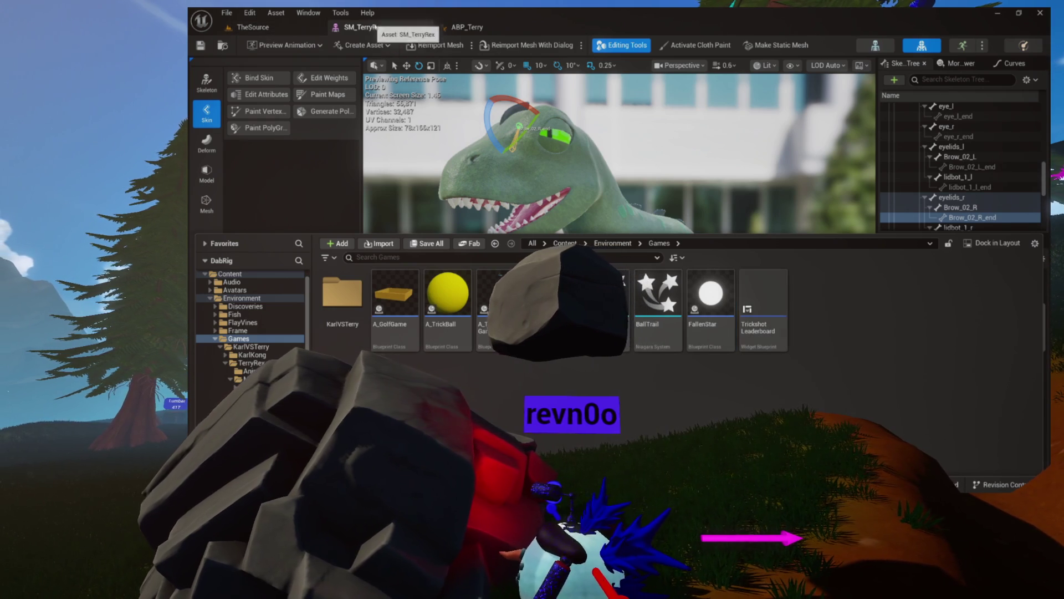
left_click(372, 27)
left_click(468, 27)
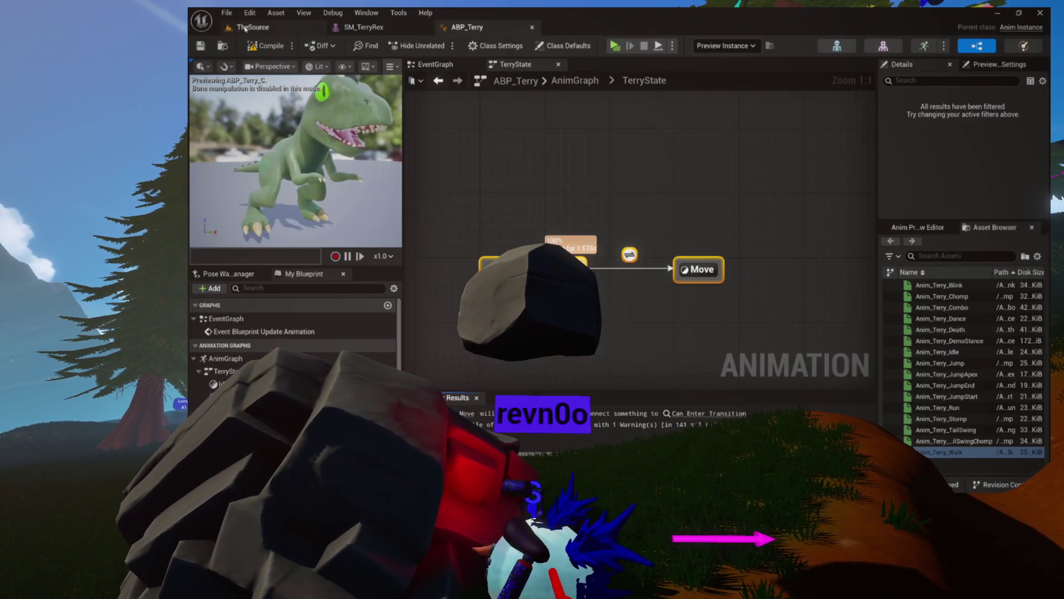
- In TheSource, bring up the Content Drawer's add-asset menu to create the KaijuEnemy Blueprint
left_click(261, 27)
key("ctrl+space")
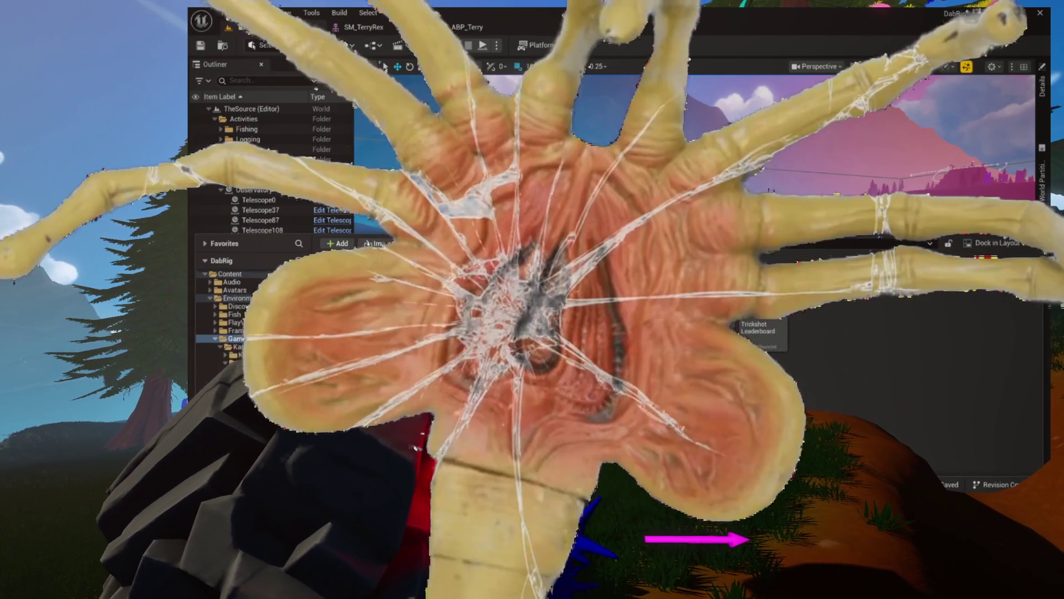
right_click(826, 313)
mouse_move(826, 312)
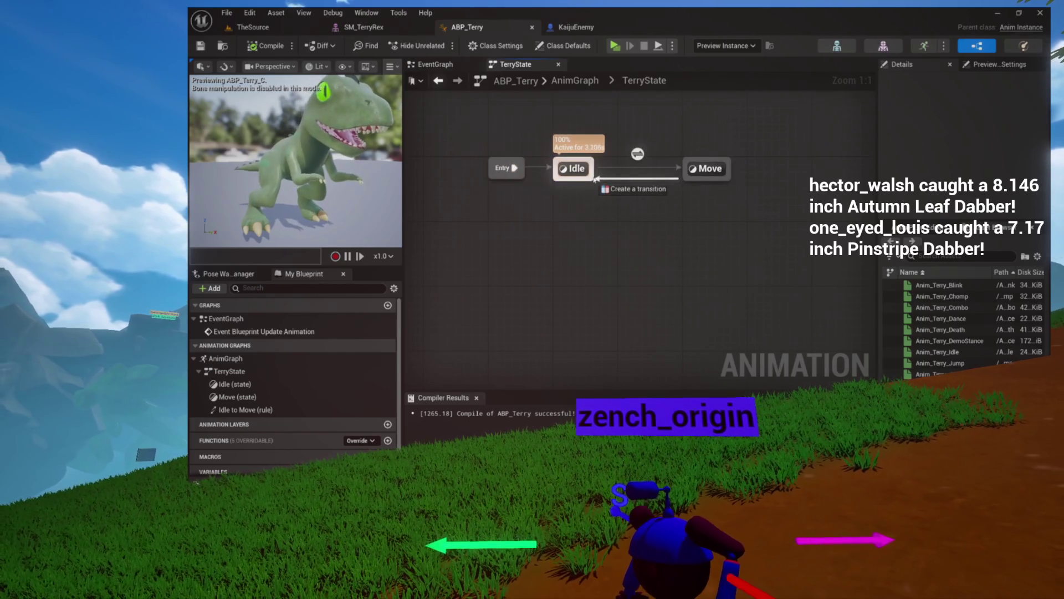
- Make the Move to Idle rule use Vector Length <= 0.0 for Can Enter Transition, removing the > node
double_click(638, 184)
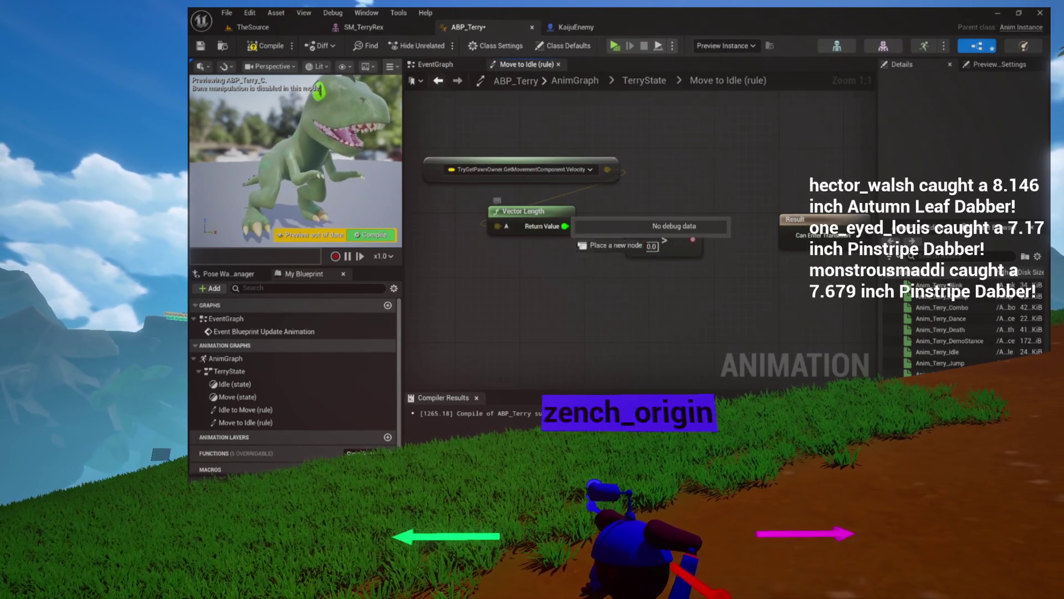
left_click_drag(616, 325, 616, 324)
type("lesse")
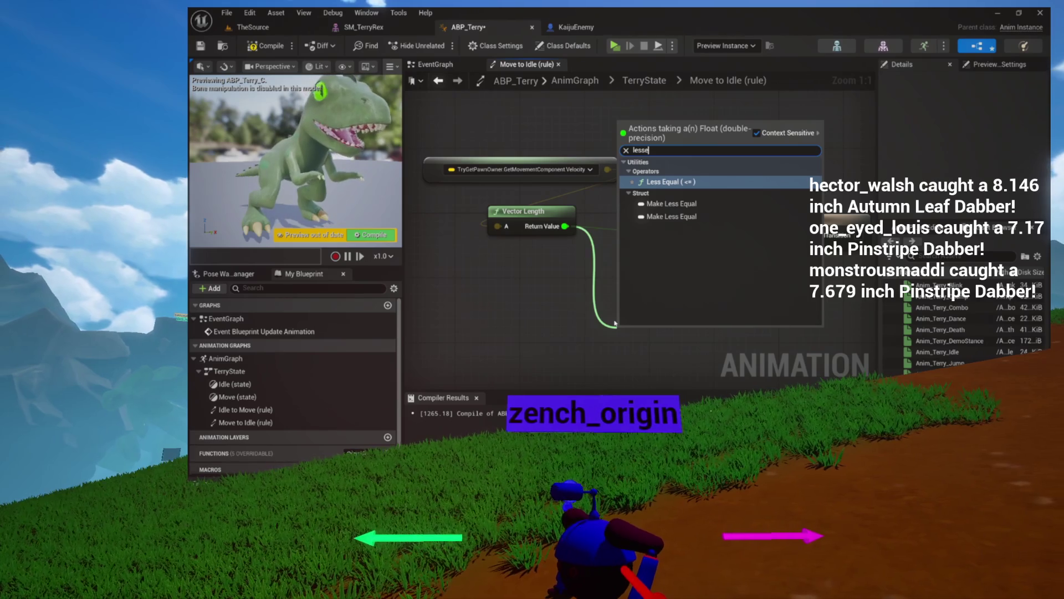
key("Return")
mouse_move(695, 344)
left_mouse_down()
mouse_move(815, 341)
mouse_move(790, 251)
mouse_move(695, 344)
left_mouse_up()
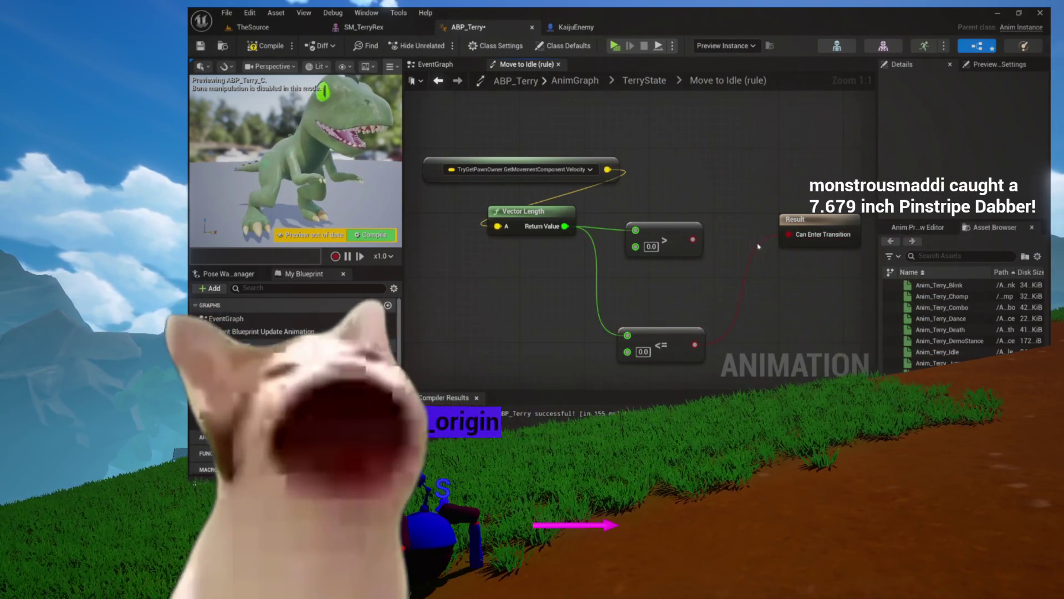
left_click(678, 242)
key("Delete")
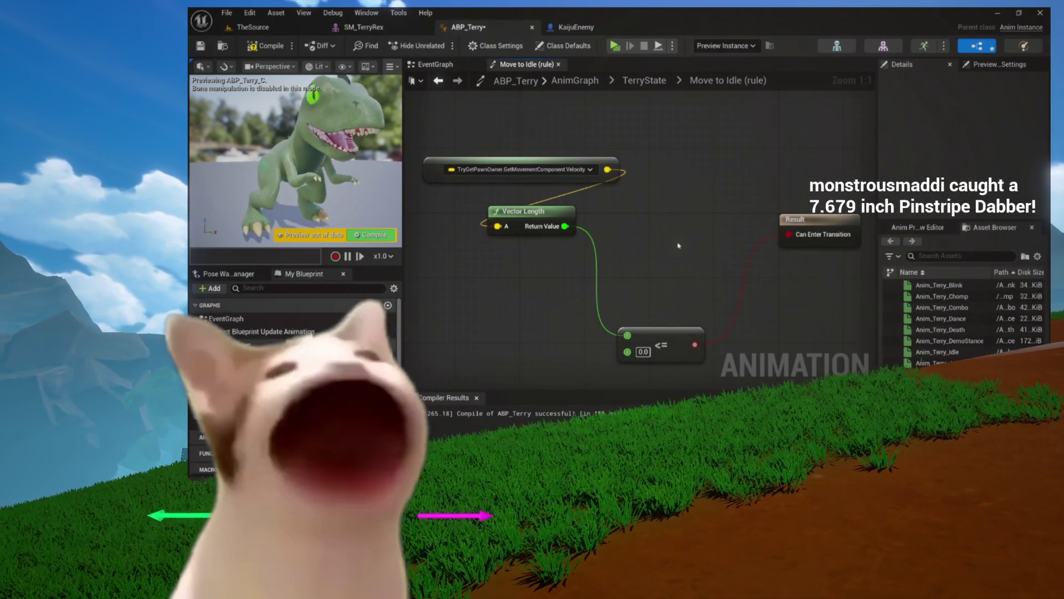
- Arrange the Velocity, Vector Length and <= nodes neatly beside the Result node
left_click_drag(650, 328, 554, 288)
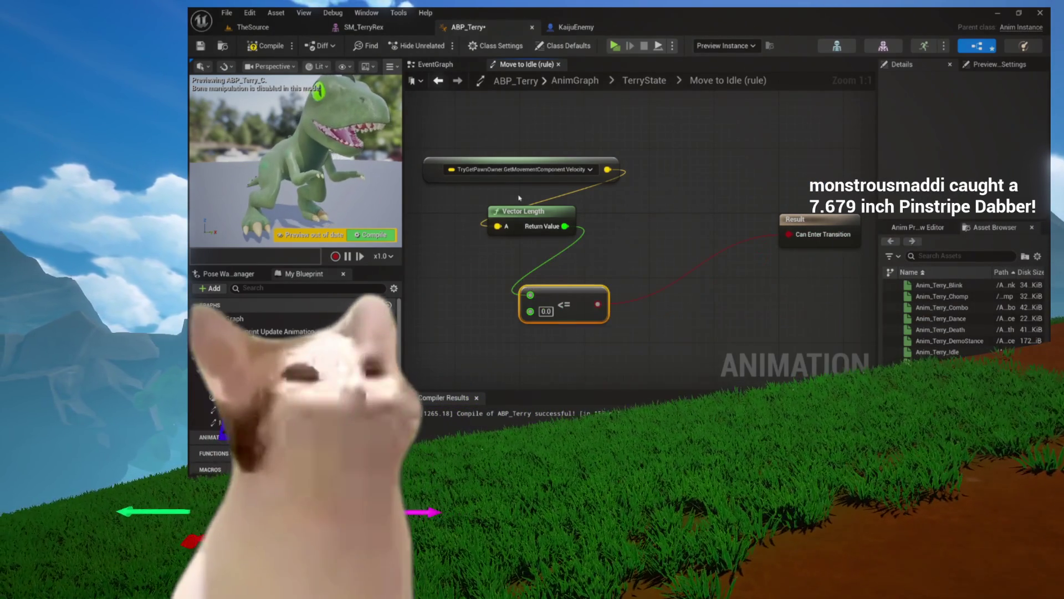
left_click_drag(525, 215, 553, 262)
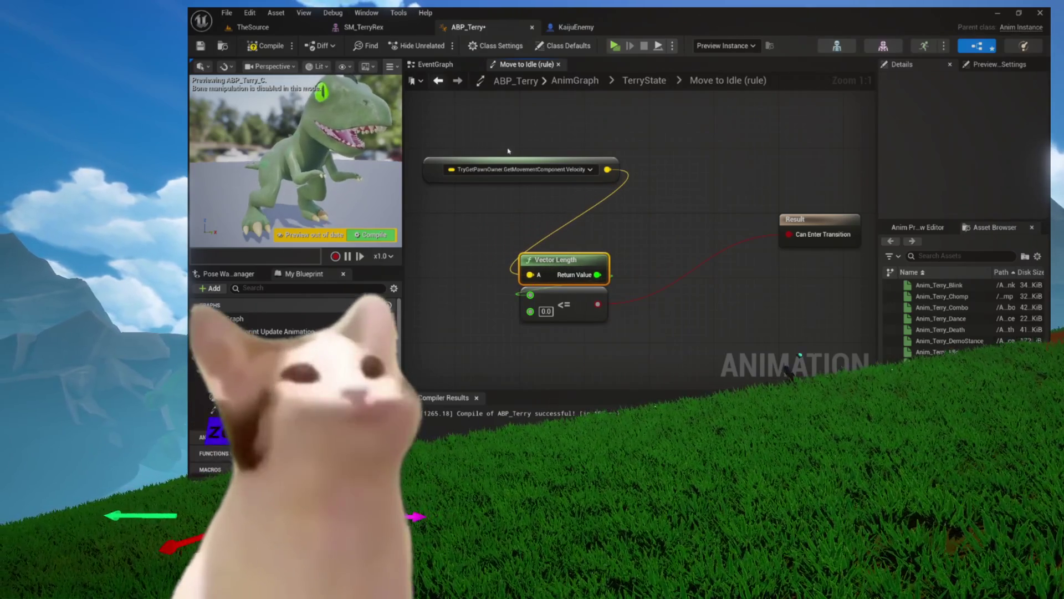
left_click_drag(524, 165, 556, 228)
mouse_move(571, 316)
left_mouse_down()
mouse_move(576, 302)
mouse_move(700, 291)
mouse_move(661, 291)
mouse_move(658, 275)
left_mouse_up()
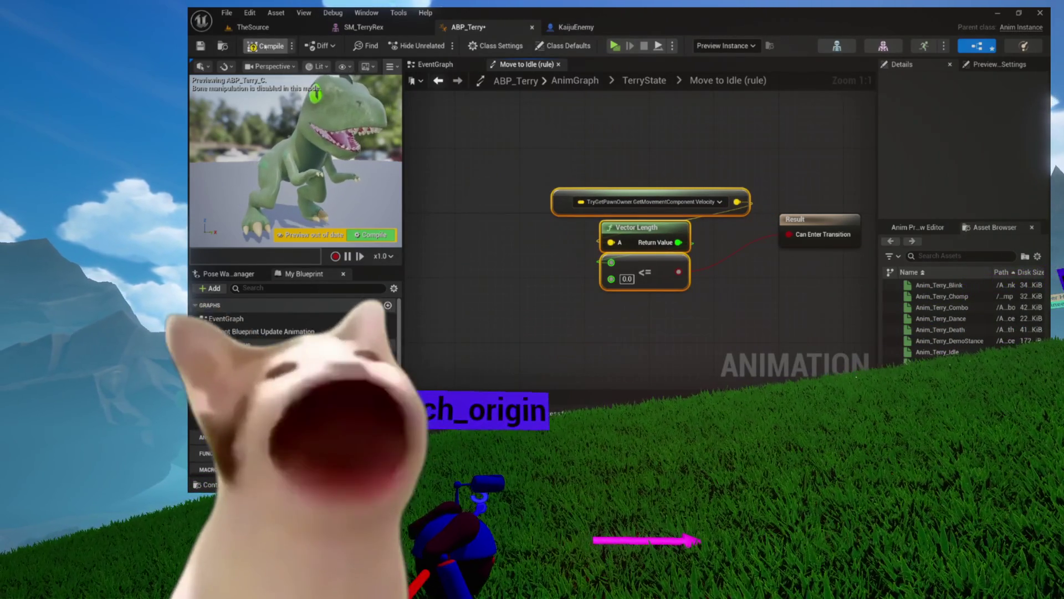
left_click(648, 81)
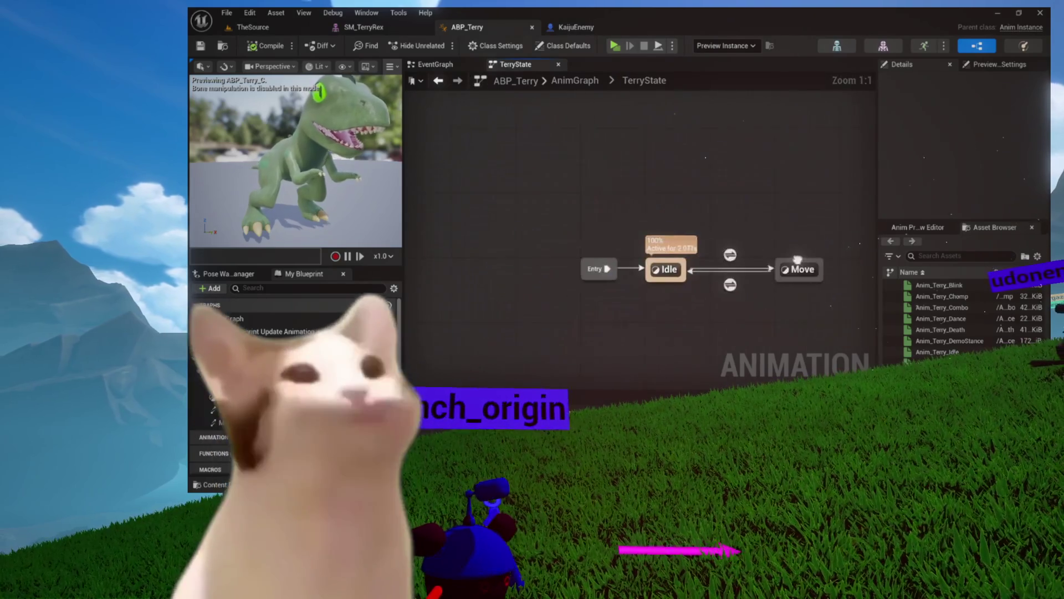
- Open the Move state's graph and its Anim_Terry_Walk animation in the animation editor
scroll(781, 223, "up", 7)
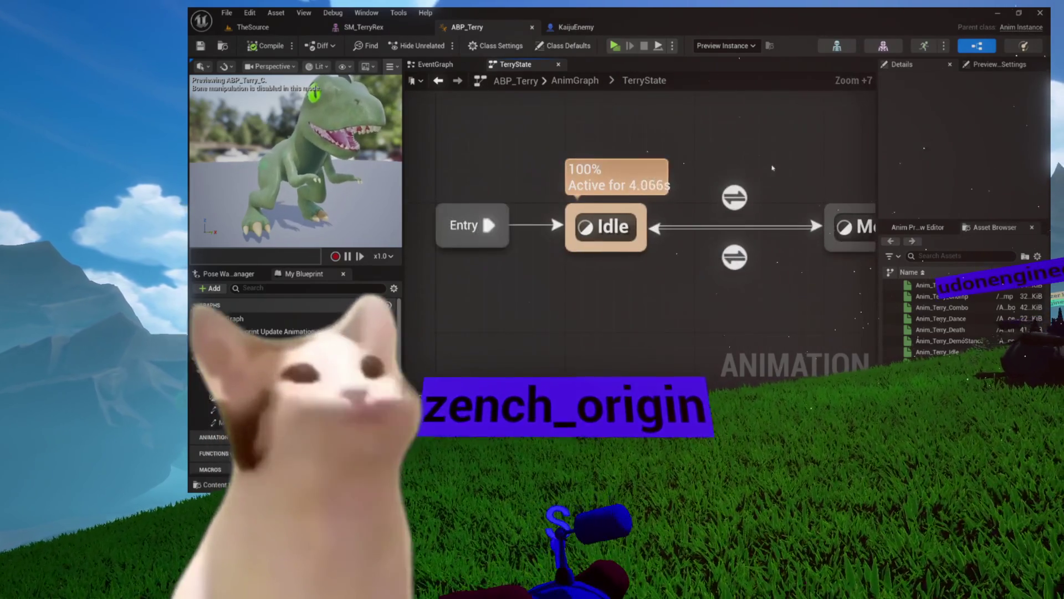
left_click_drag(773, 167, 664, 171)
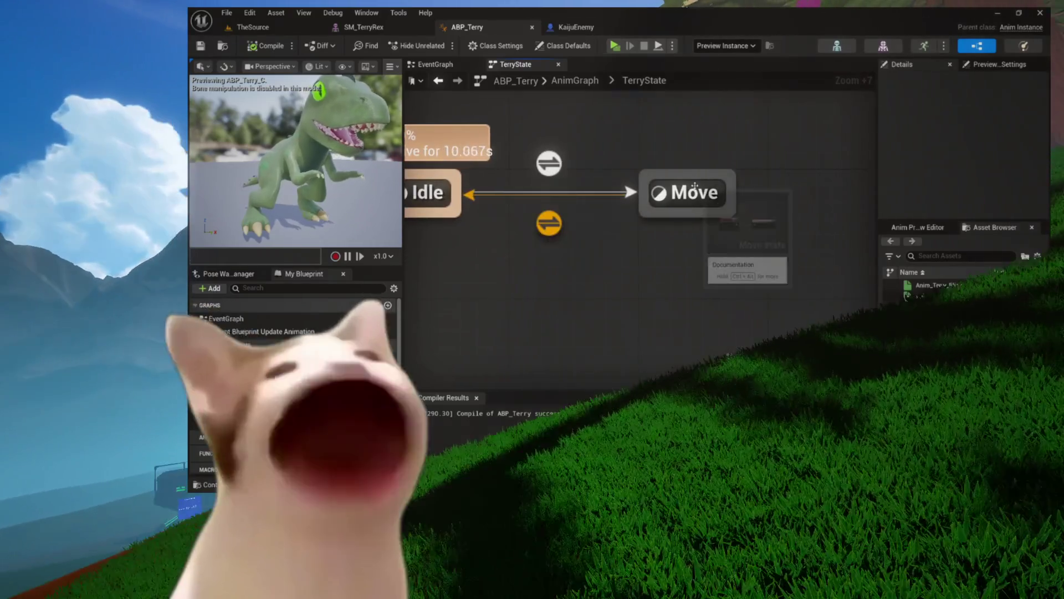
double_click(692, 188)
left_click(615, 188)
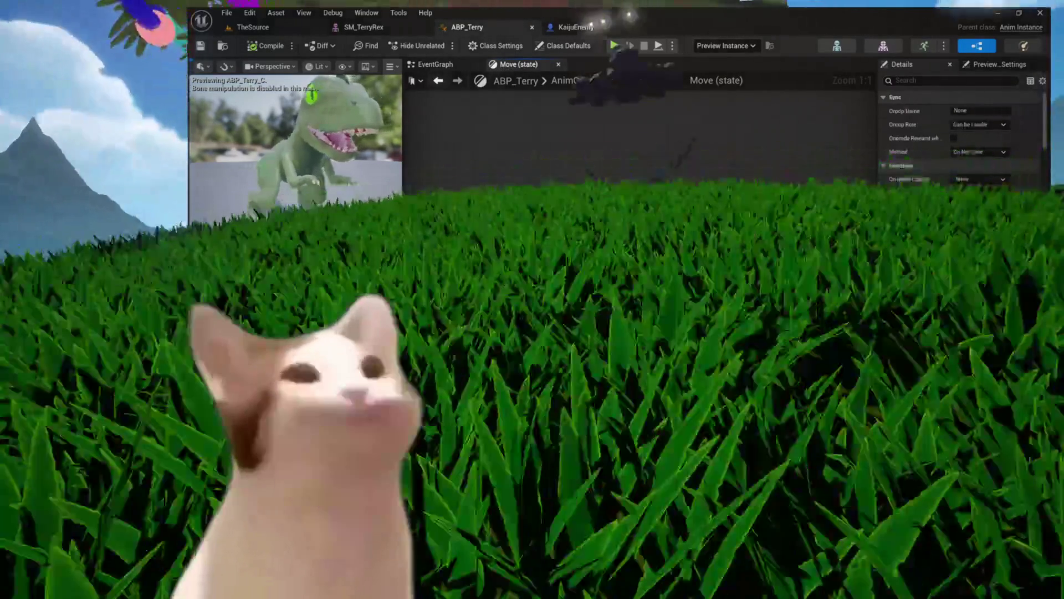
double_click(546, 211)
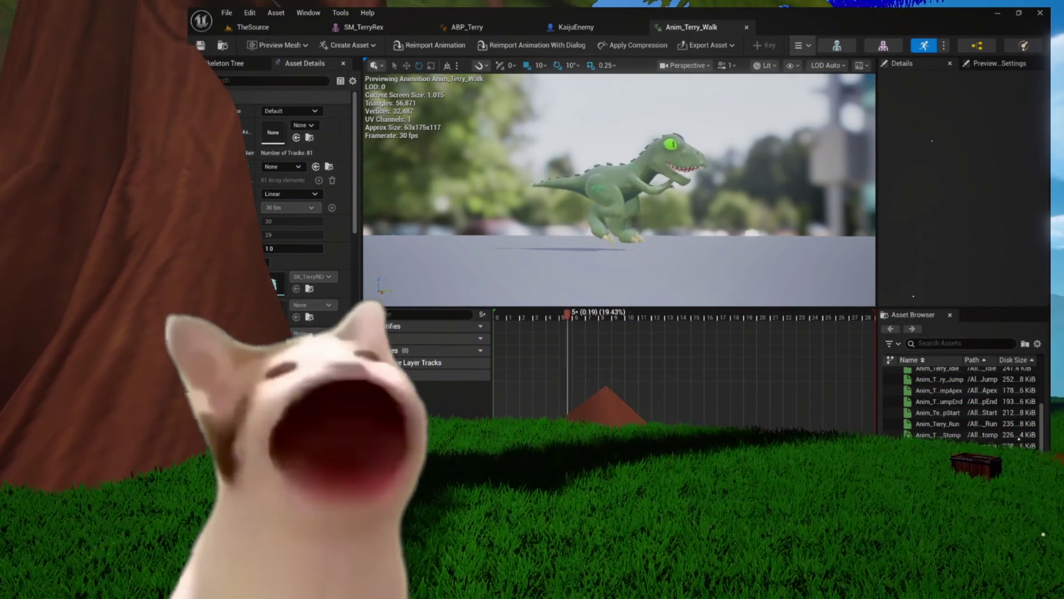
- Preview Anim_Terry_Run, then go back through KaijuEnemy to ABP_Terry's Move state graph
mouse_move(939, 422)
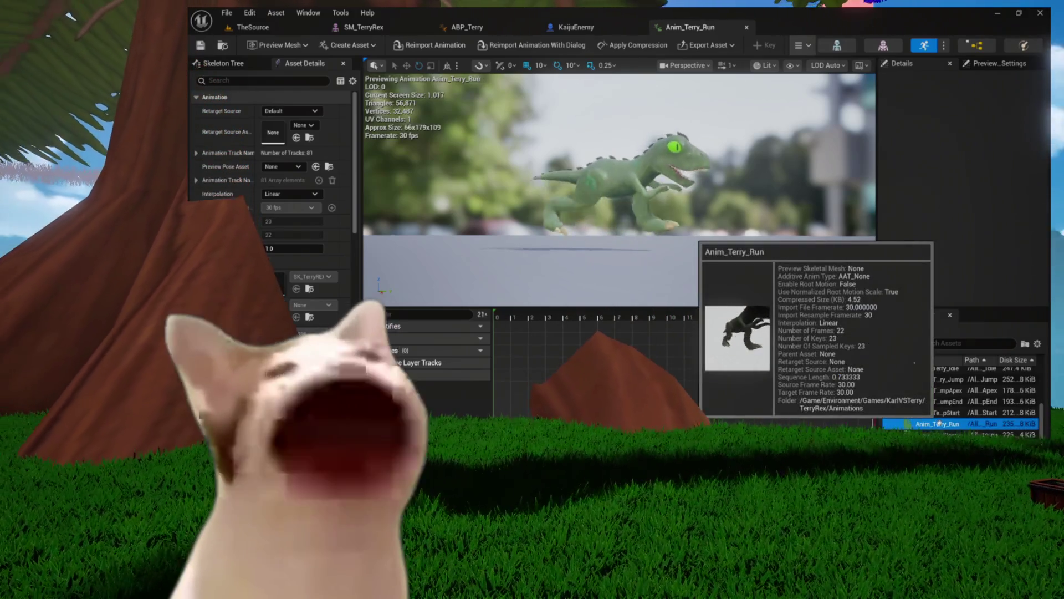
mouse_move(1013, 428)
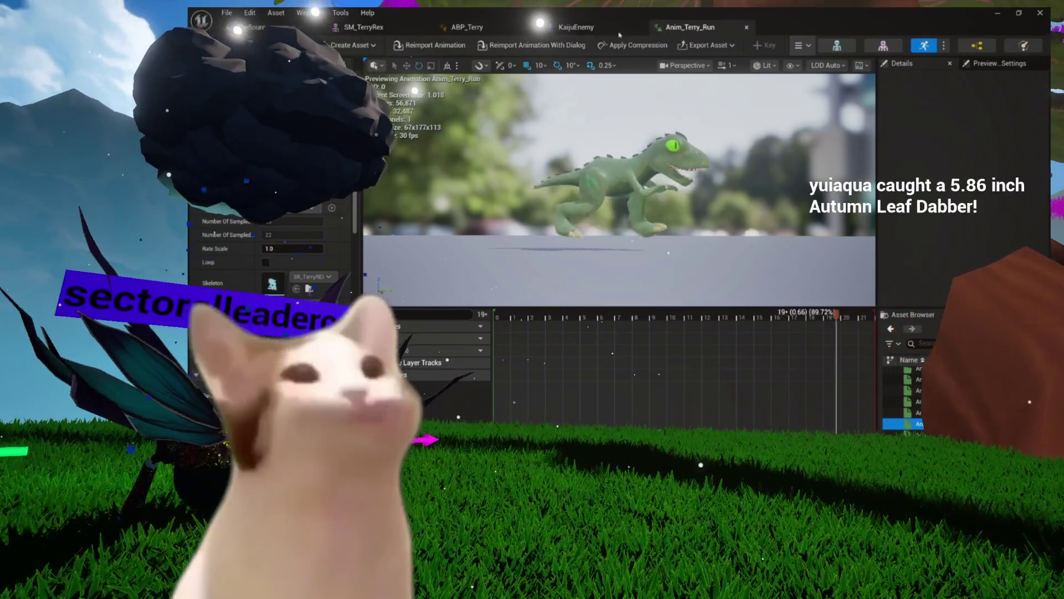
left_click(576, 27)
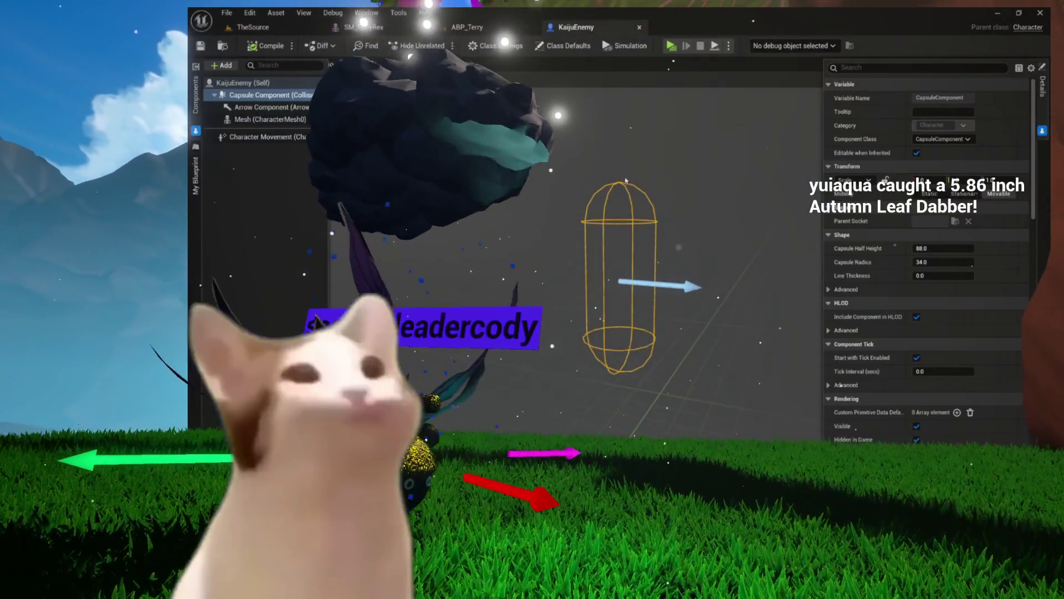
left_click(467, 27)
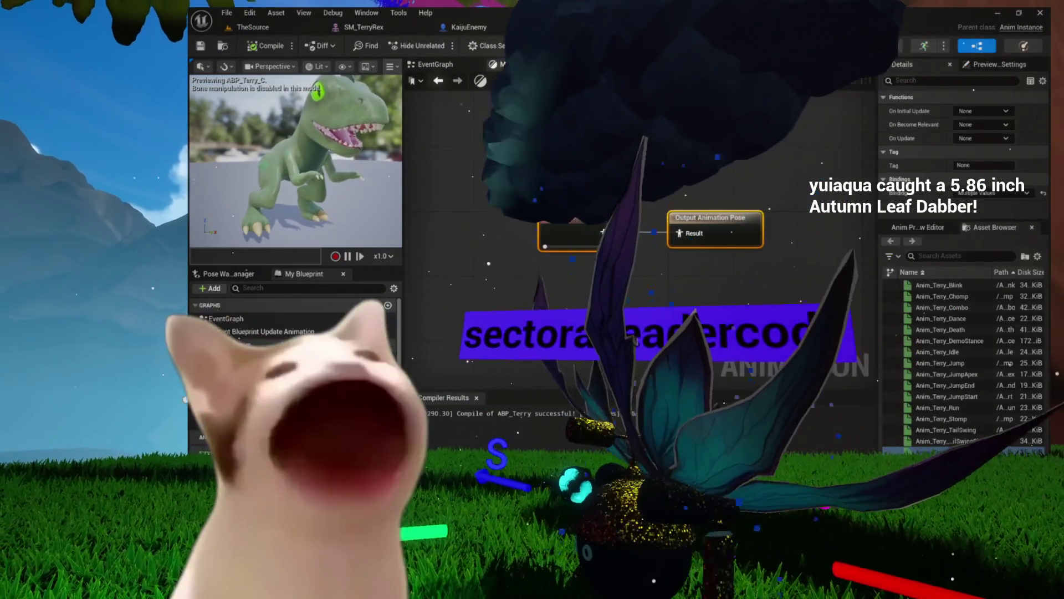
- Search for a Blendspace Player to feed the Move state's Output Animation Pose
left_click_drag(768, 207, 611, 263)
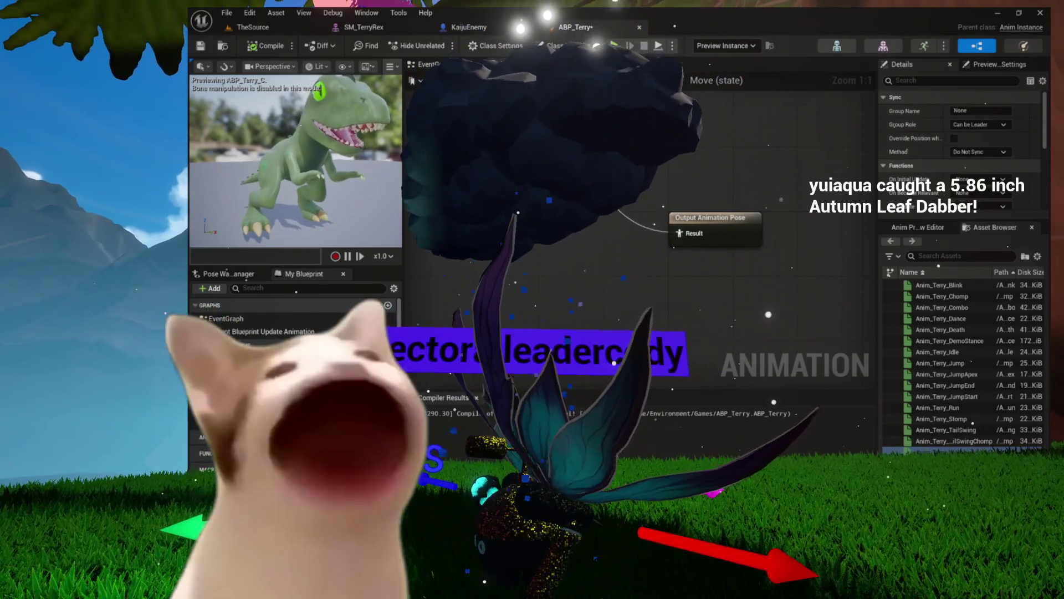
left_click_drag(782, 220, 662, 225)
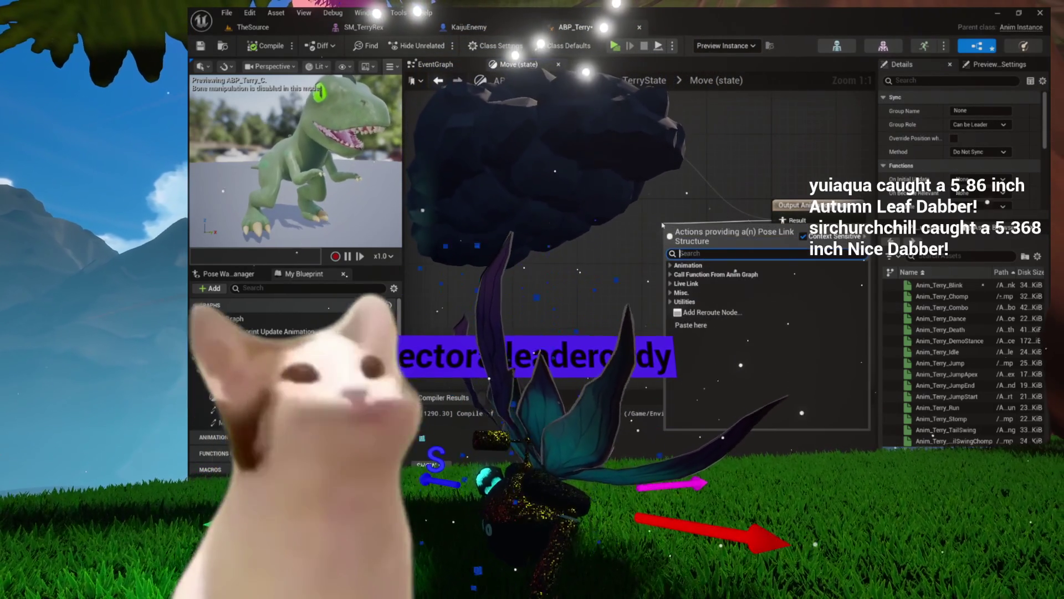
type("blendspace")
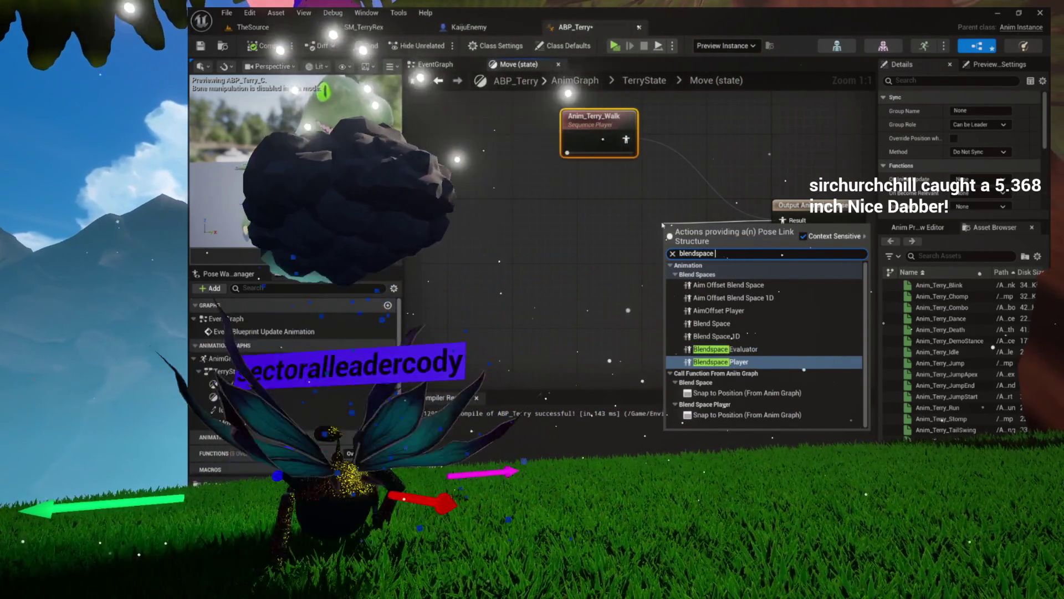
key("Escape")
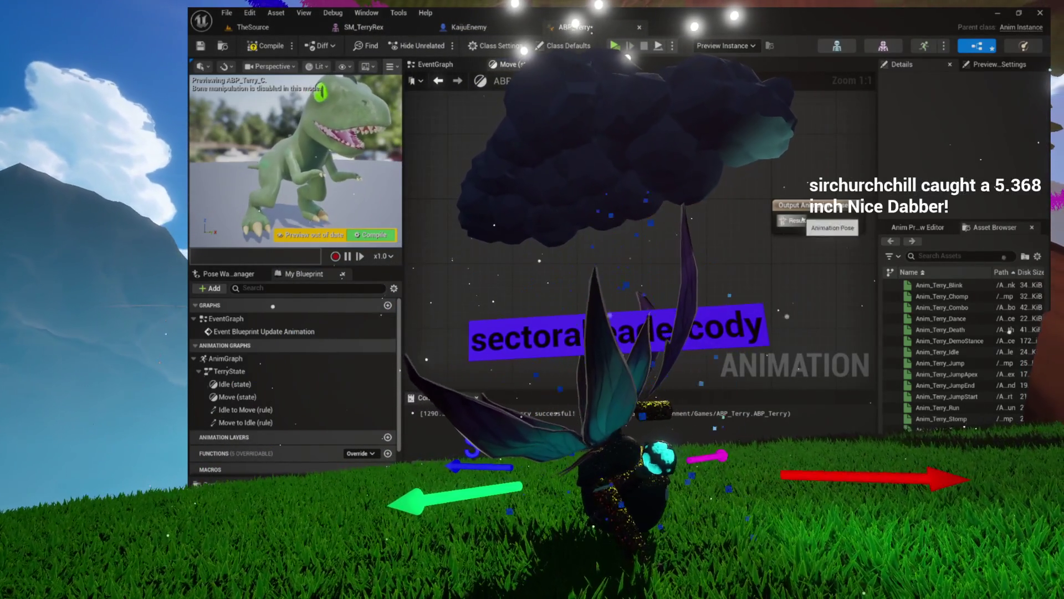
left_click_drag(783, 220, 683, 216)
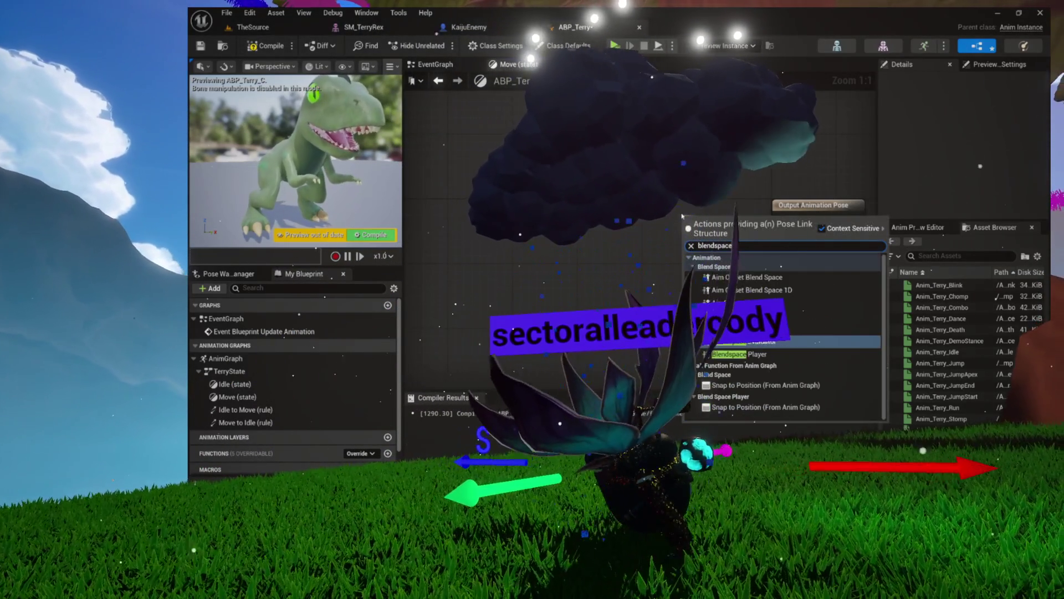
key("Escape")
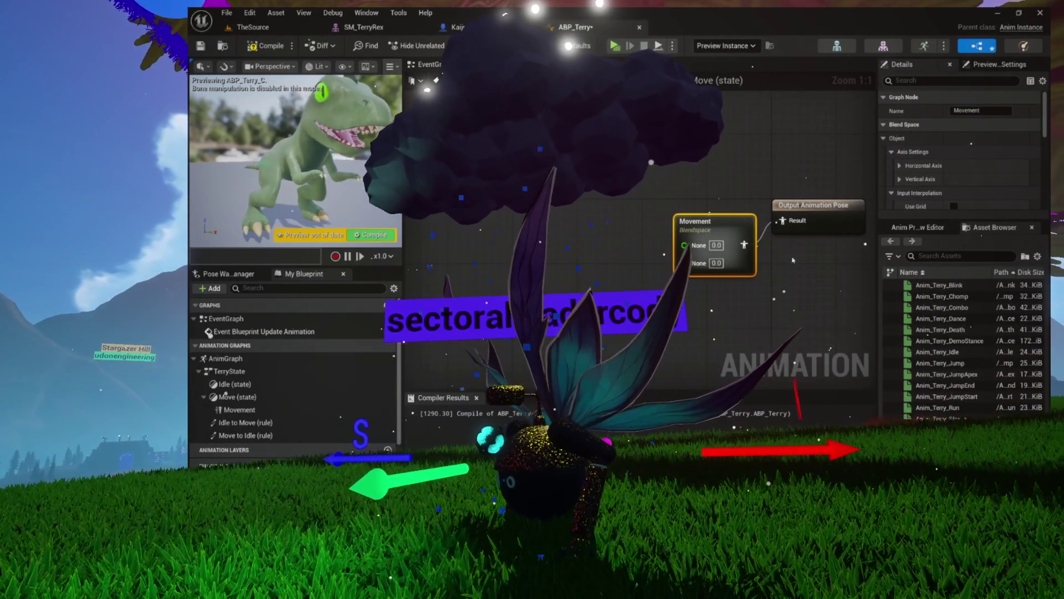
left_click_drag(565, 220, 592, 232)
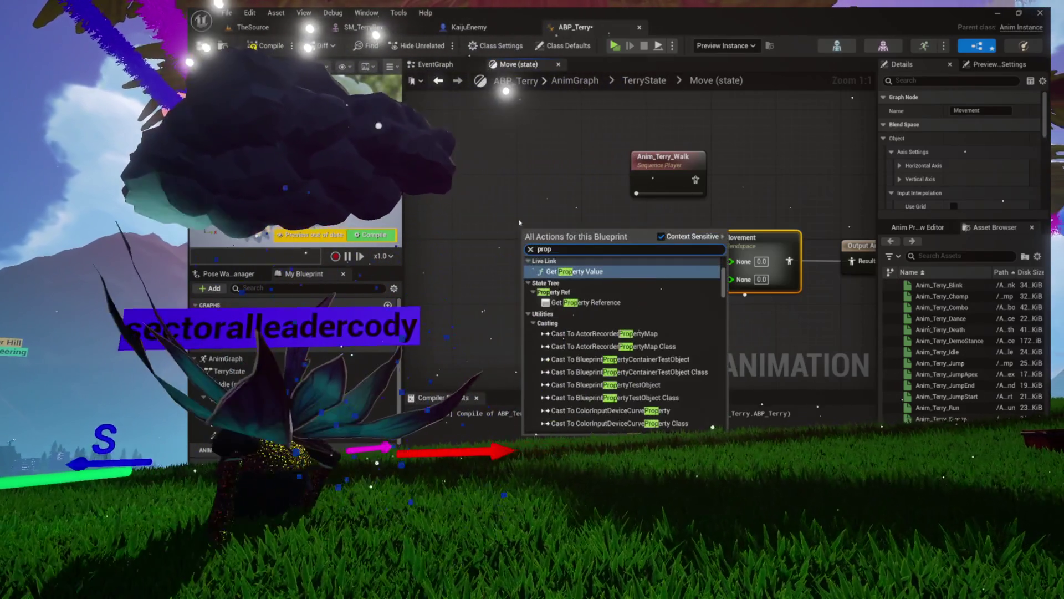
left_click(452, 172)
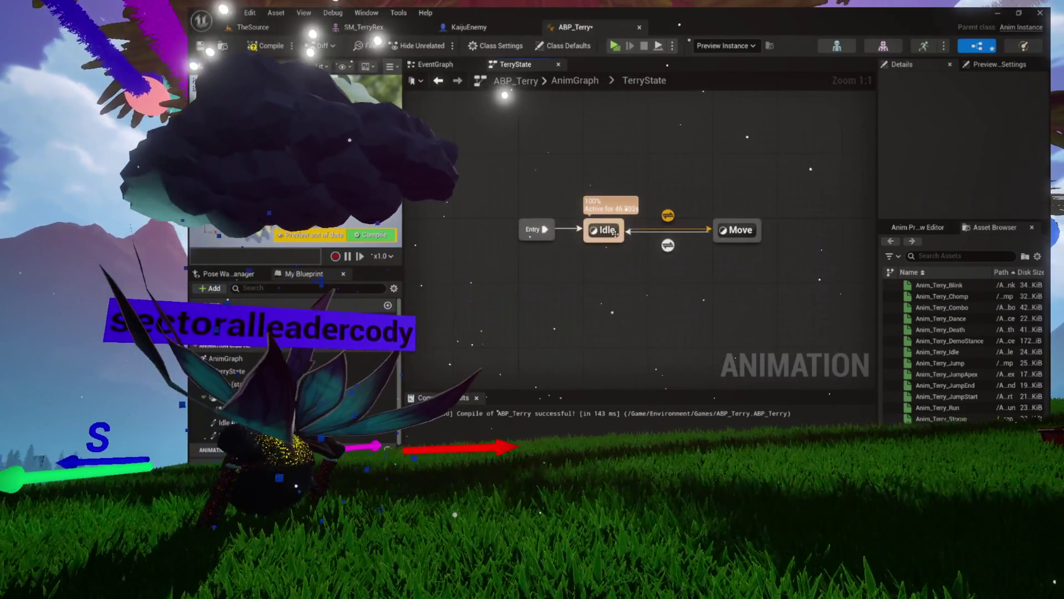
- Wire Vector Length into the Movement blend space, delete Anim_Terry_Walk, and open Movement
double_click(732, 228)
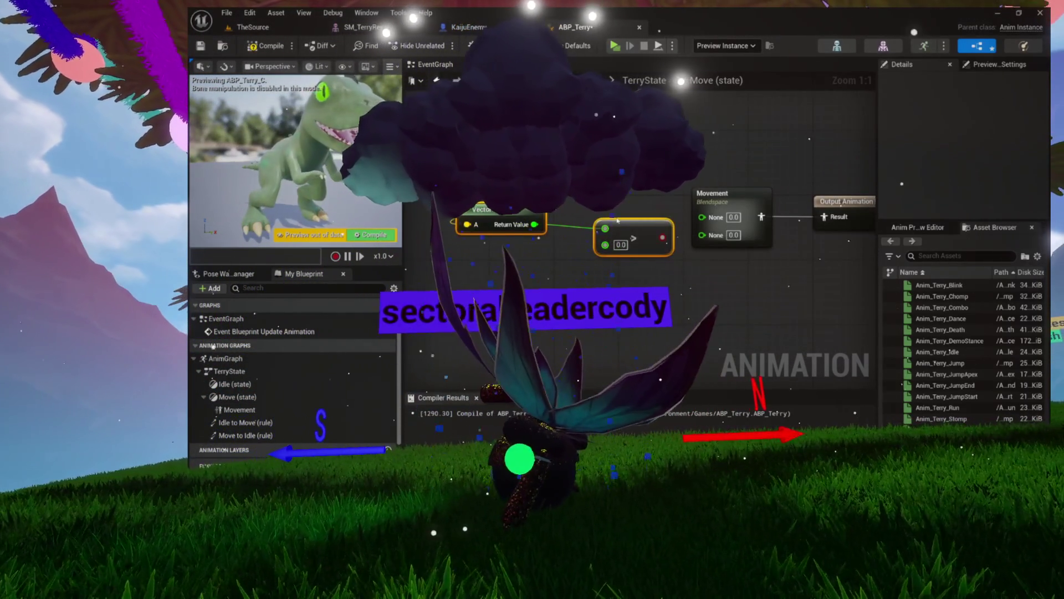
key("ctrl+z")
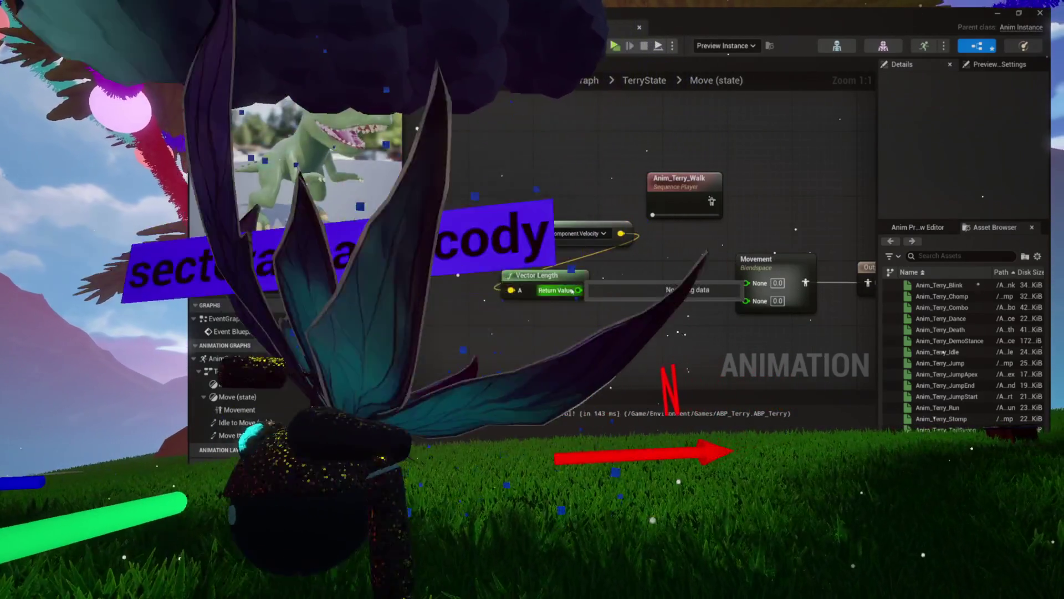
left_click_drag(572, 290, 748, 283)
left_click(776, 262)
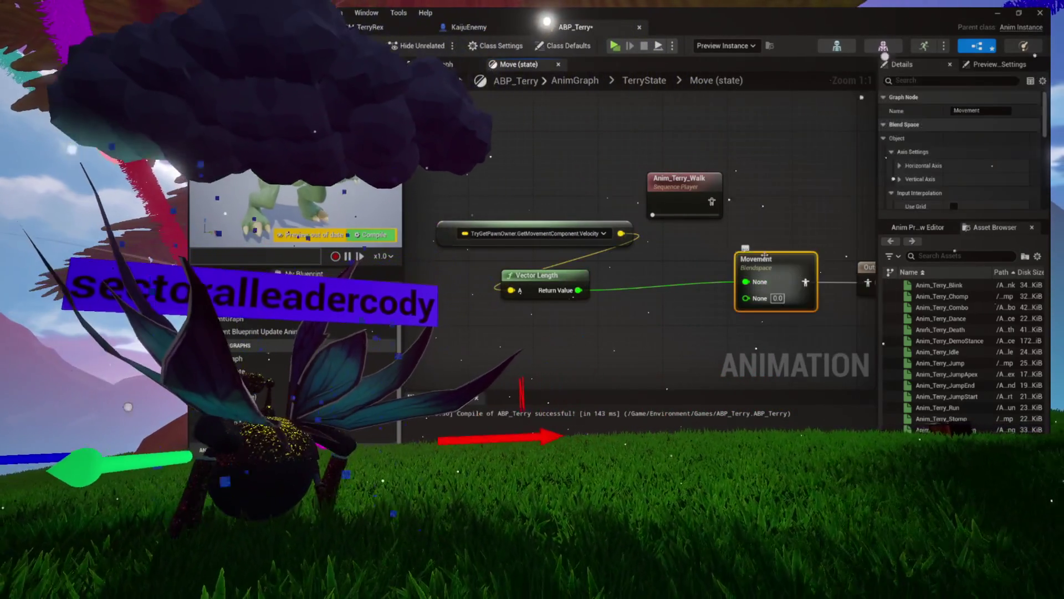
left_click(704, 208)
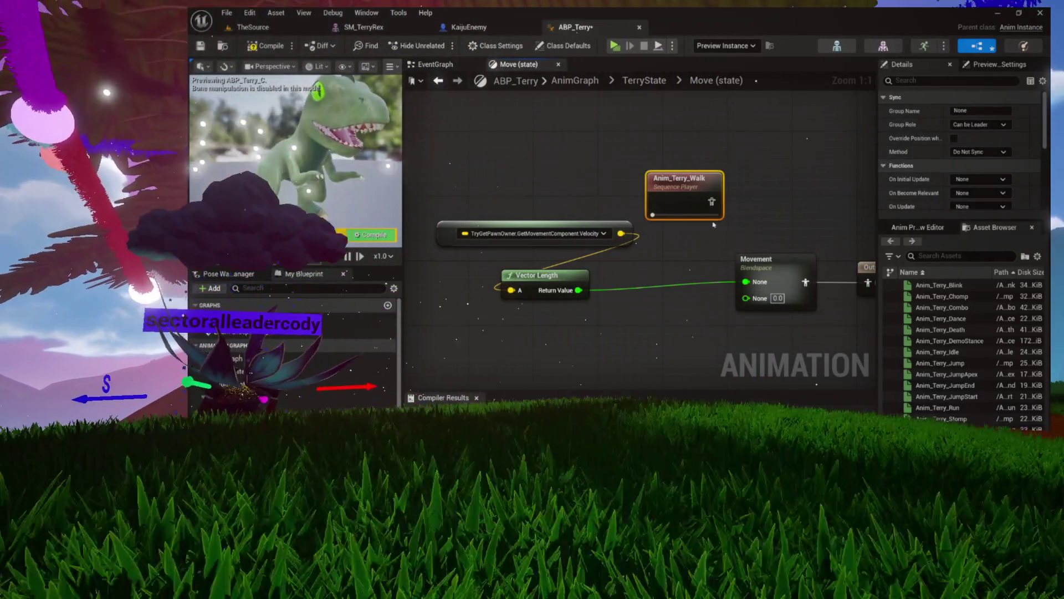
key("Delete")
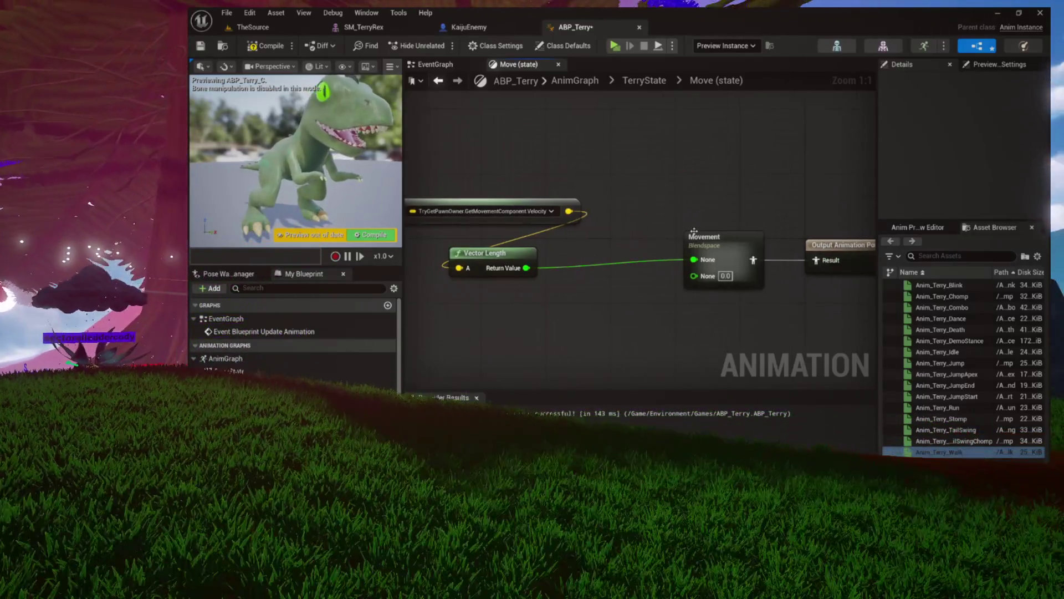
double_click(739, 248)
- Add a first sample point to the Movement grid, keeping the name NewSample
right_click(715, 269)
left_click(586, 243)
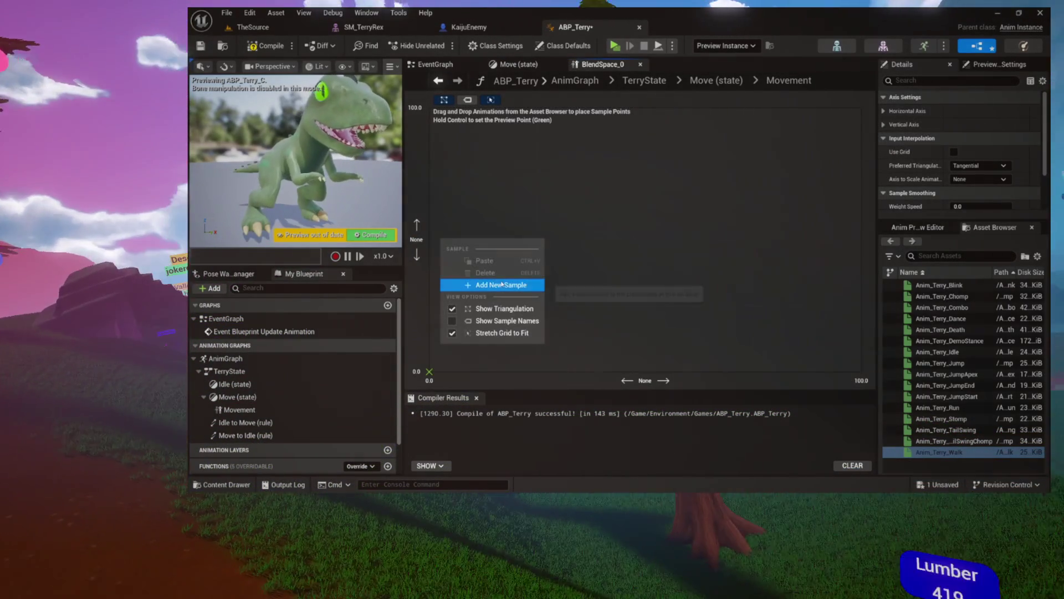
left_click(501, 285)
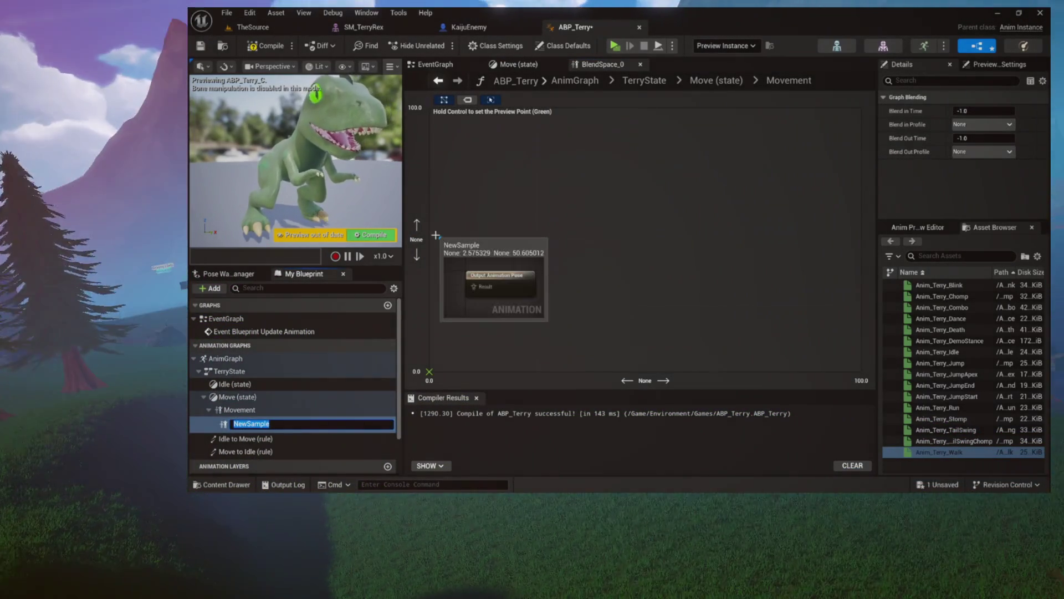
left_click(606, 280)
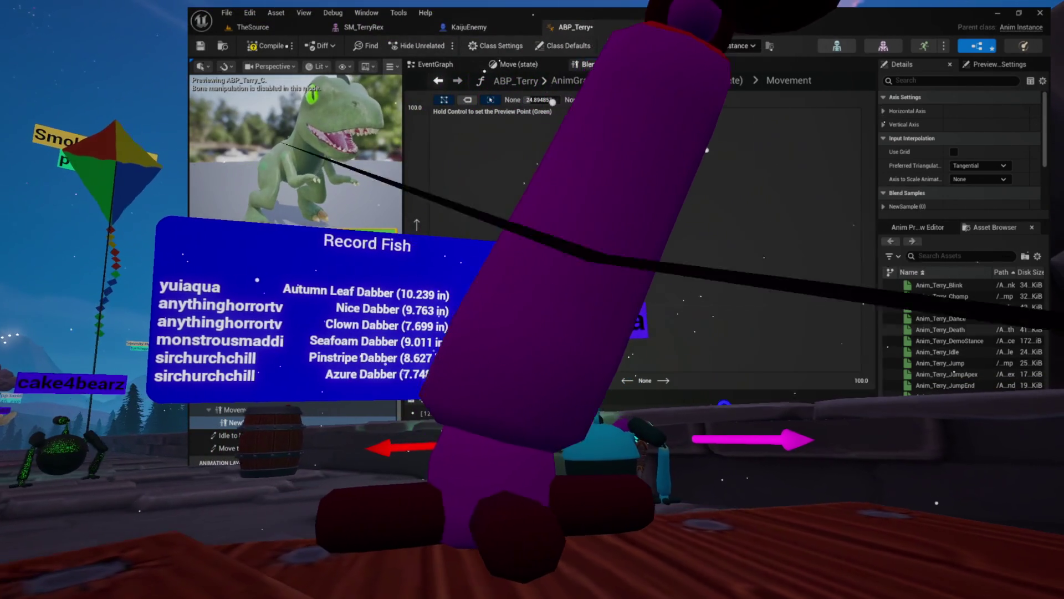
- Put an Anim_Terry_Walk player in NewSample's graph and compile ABP_Terry
double_click(536, 242)
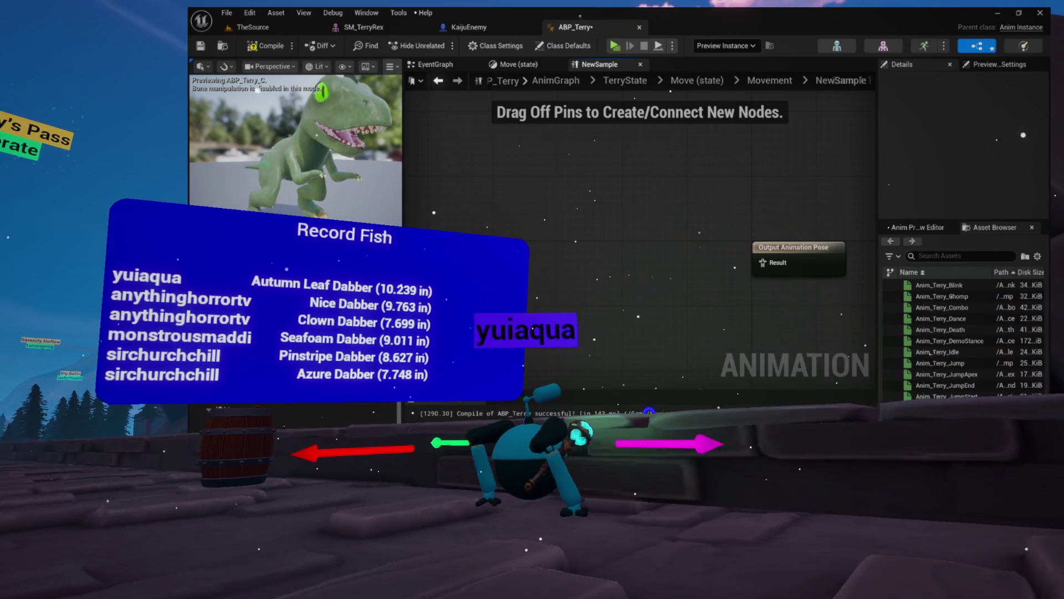
left_click_drag(632, 320, 616, 244)
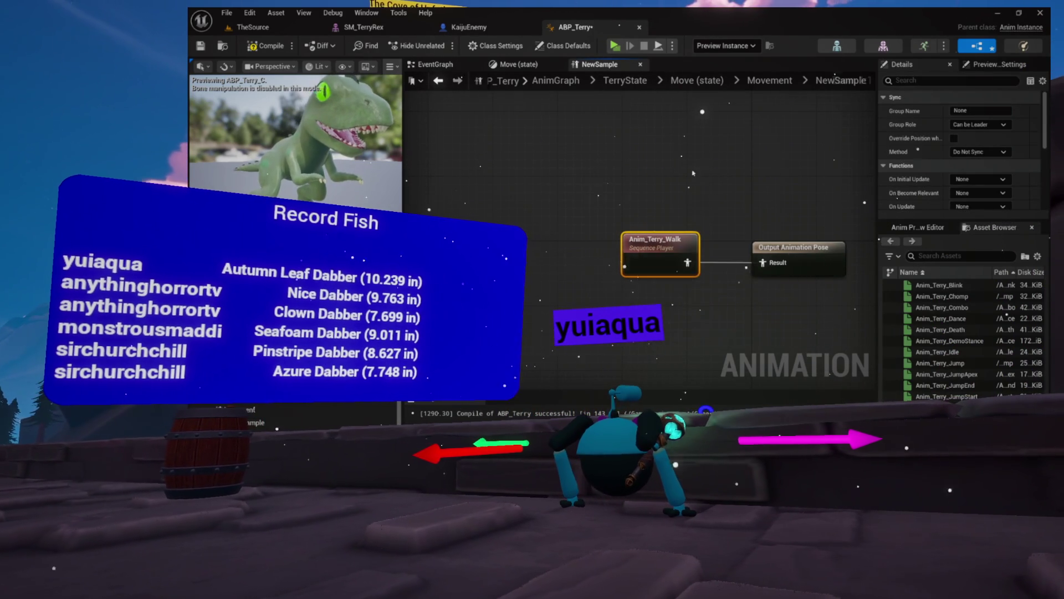
left_click_drag(605, 160, 494, 131)
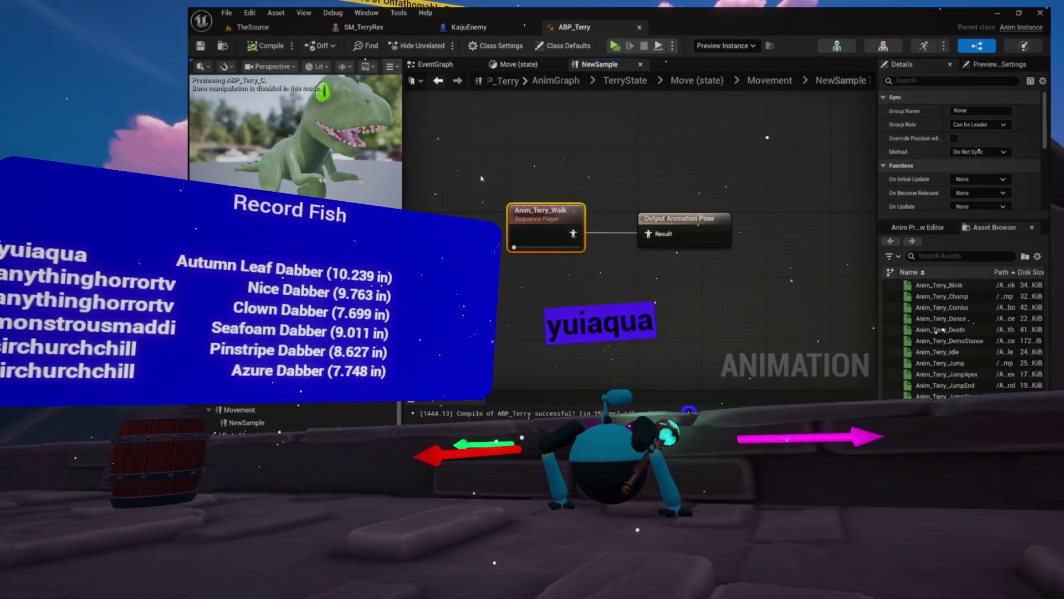
scroll(948, 146, "down", 5)
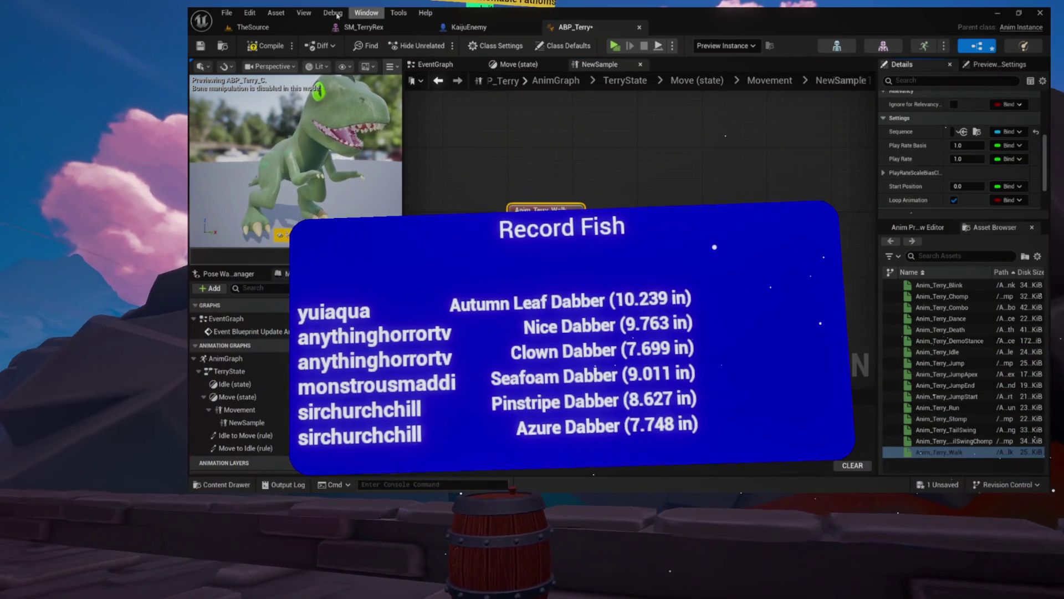
key("ctrl+s")
left_click(770, 80)
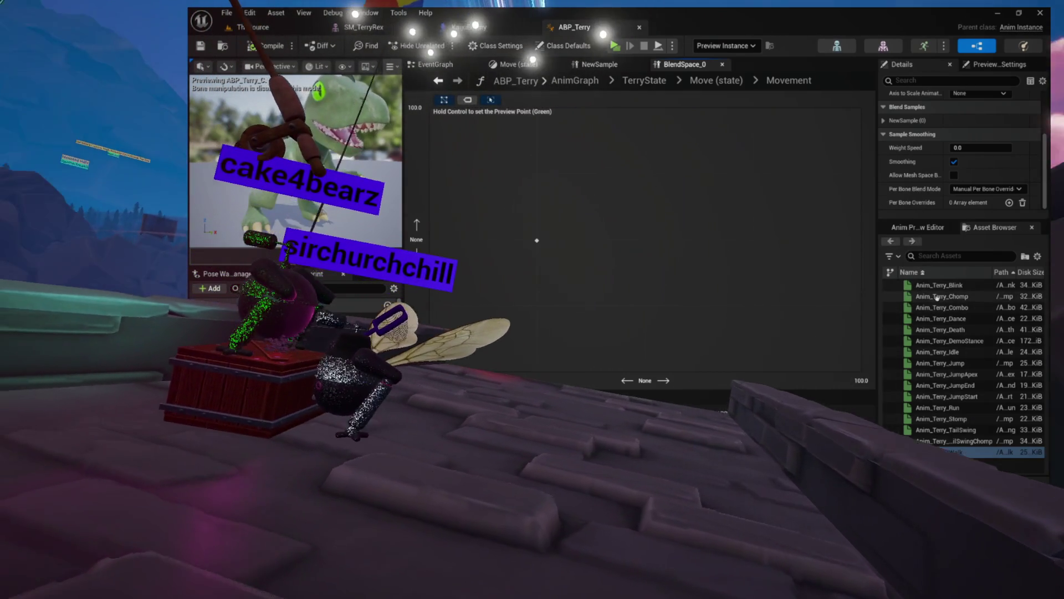
- Add Anim_Terry_Idle and Anim_Terry_Run as two more samples on the Movement grid
left_click_drag(937, 351, 669, 276)
left_click_drag(526, 272, 438, 241)
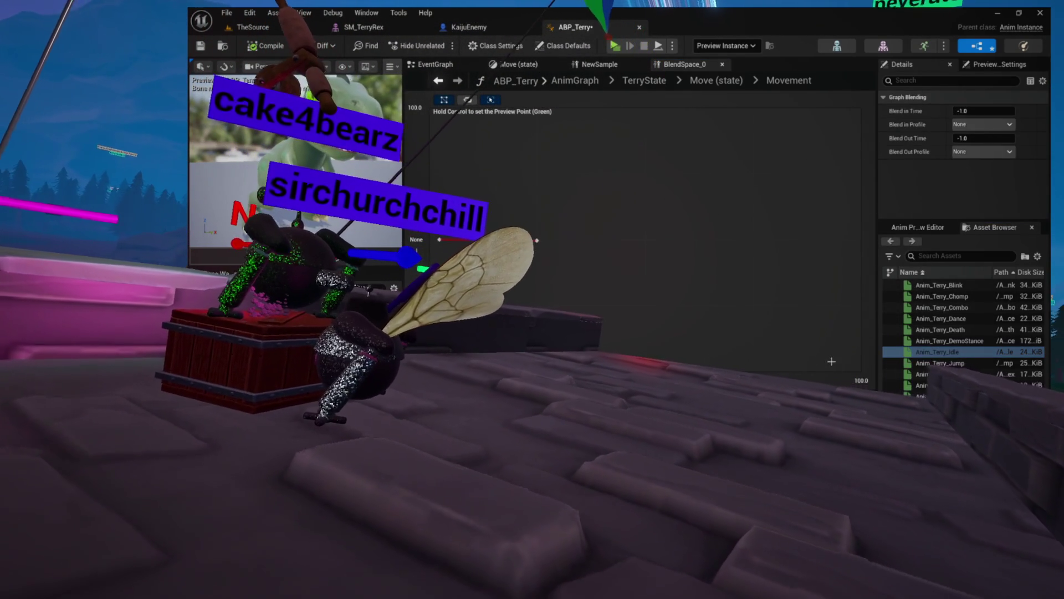
mouse_move(943, 407)
left_mouse_down()
mouse_move(810, 297)
mouse_move(647, 241)
left_mouse_up()
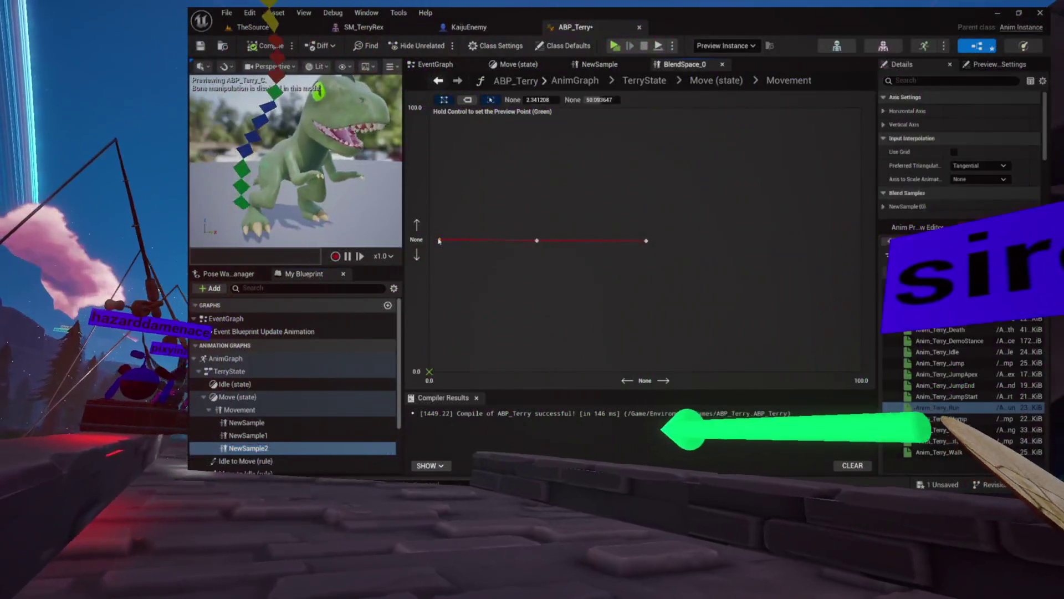
- Check the Idle and Run sequence players in the NewSample1 and NewSample2 graphs
double_click(536, 241)
left_click(538, 227)
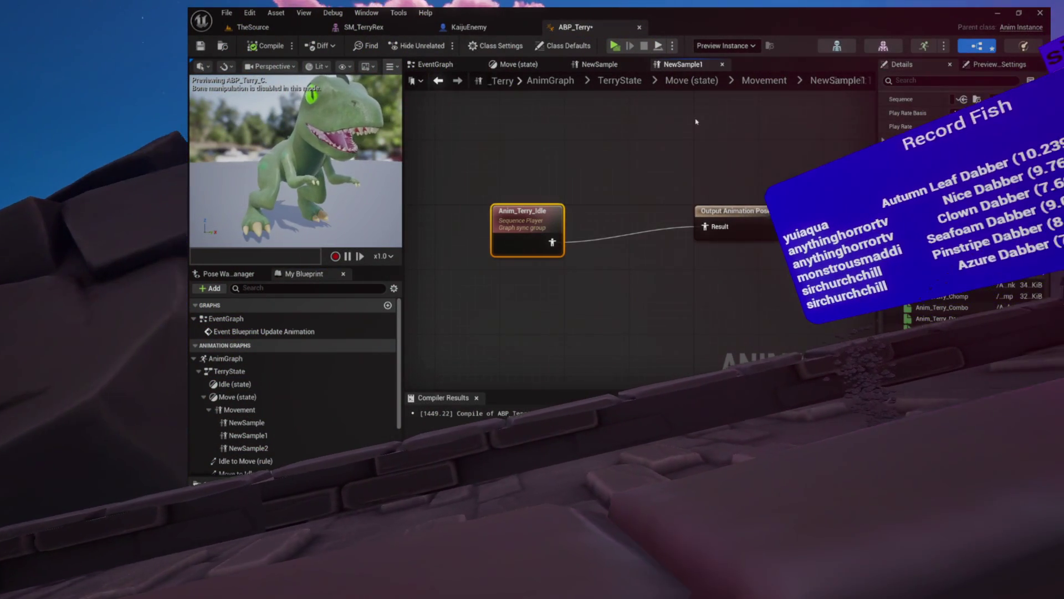
left_click(760, 80)
double_click(647, 241)
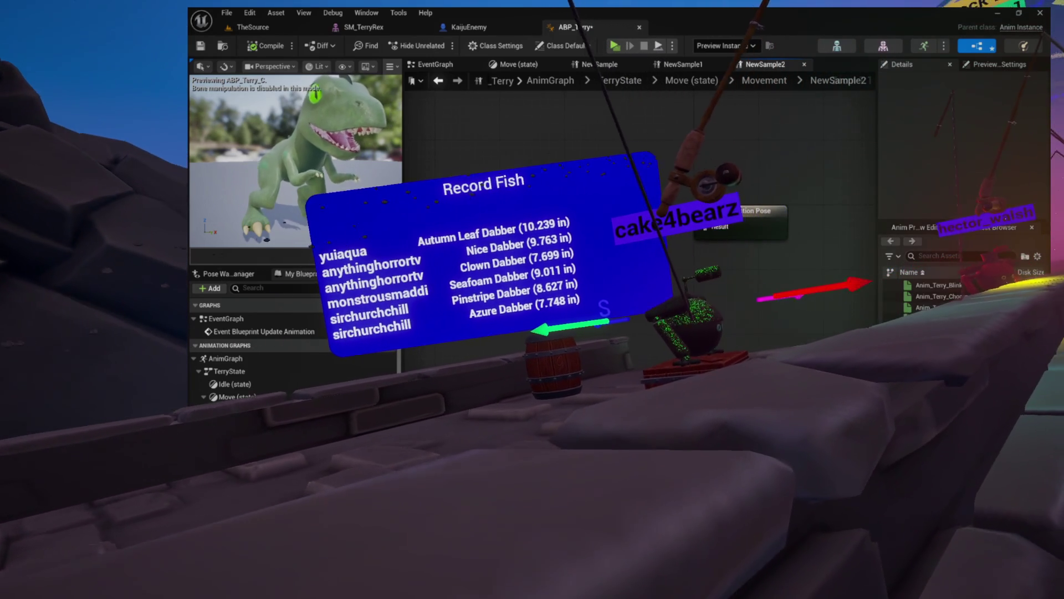
left_click(624, 203)
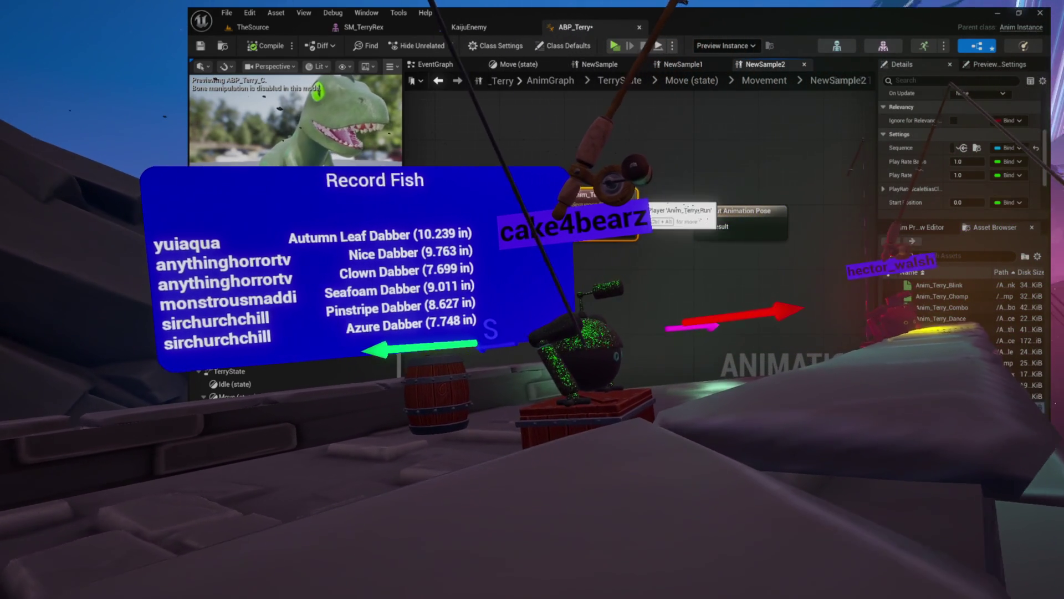
scroll(986, 173, "down", 3)
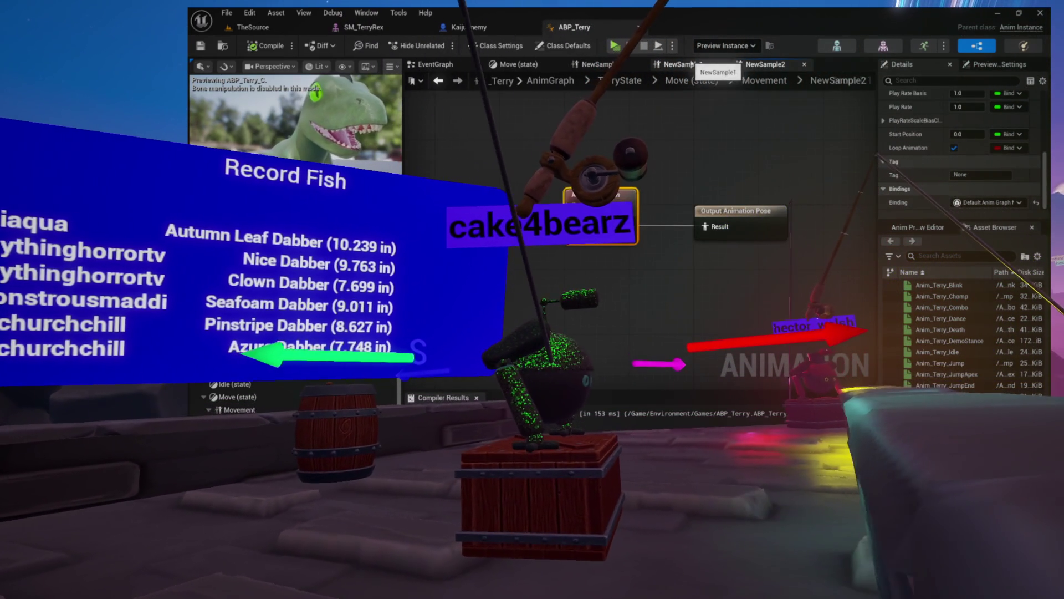
left_click(805, 64)
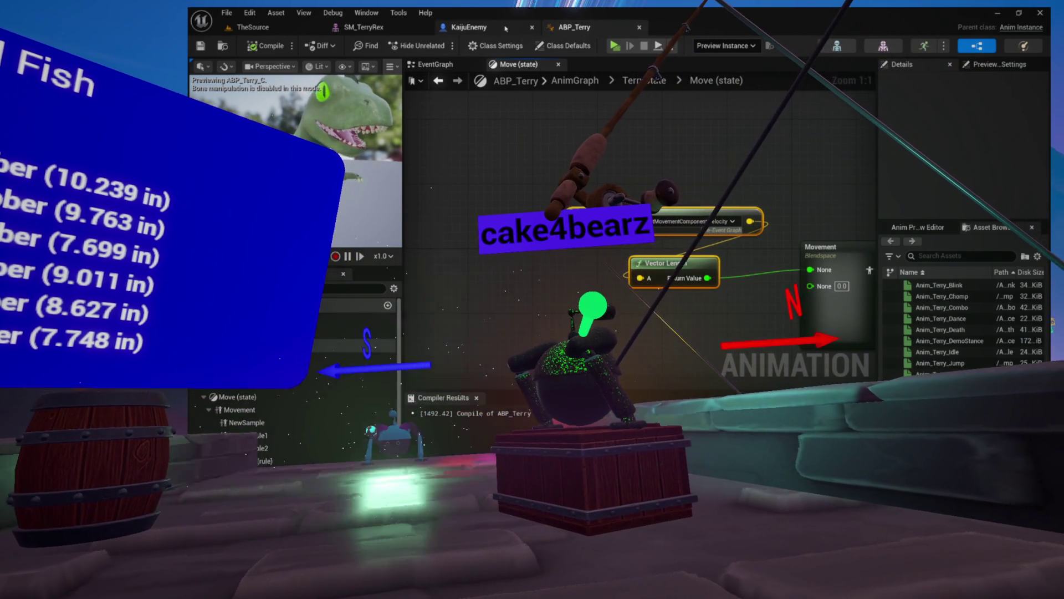
- Look over ABP_Terry, the SM_TerryRex mesh and its skeleton, then return to KaijuEnemy
left_click(503, 28)
left_click(590, 28)
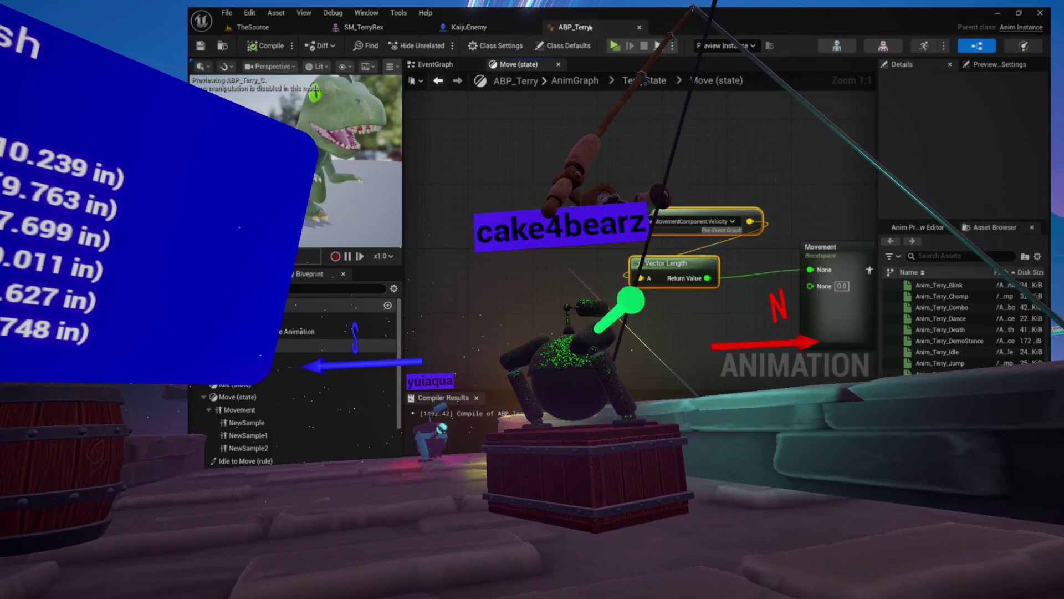
left_click(478, 31)
left_click(369, 30)
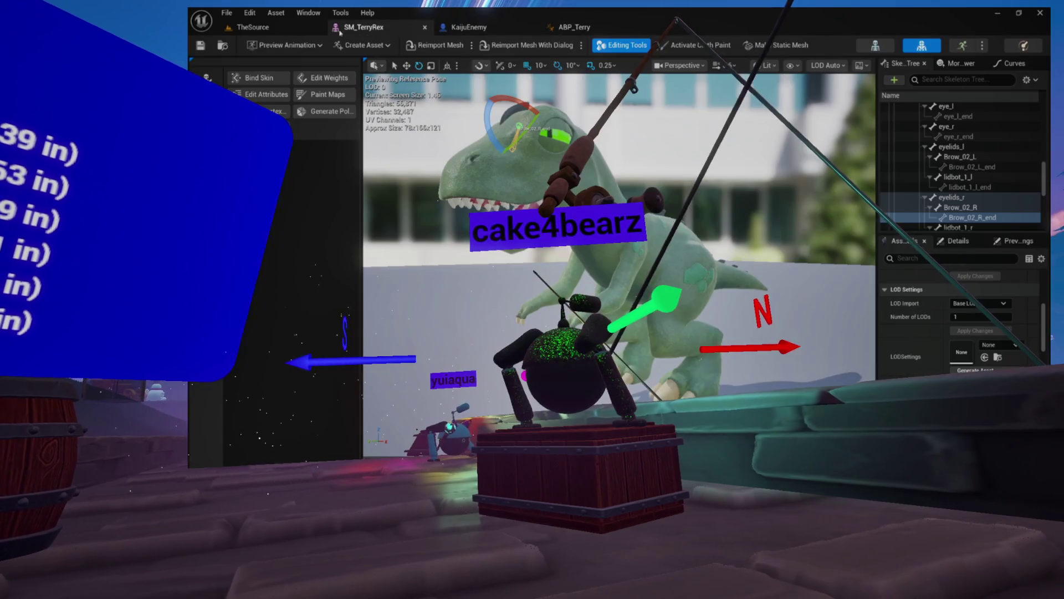
left_click(224, 47)
left_click(469, 27)
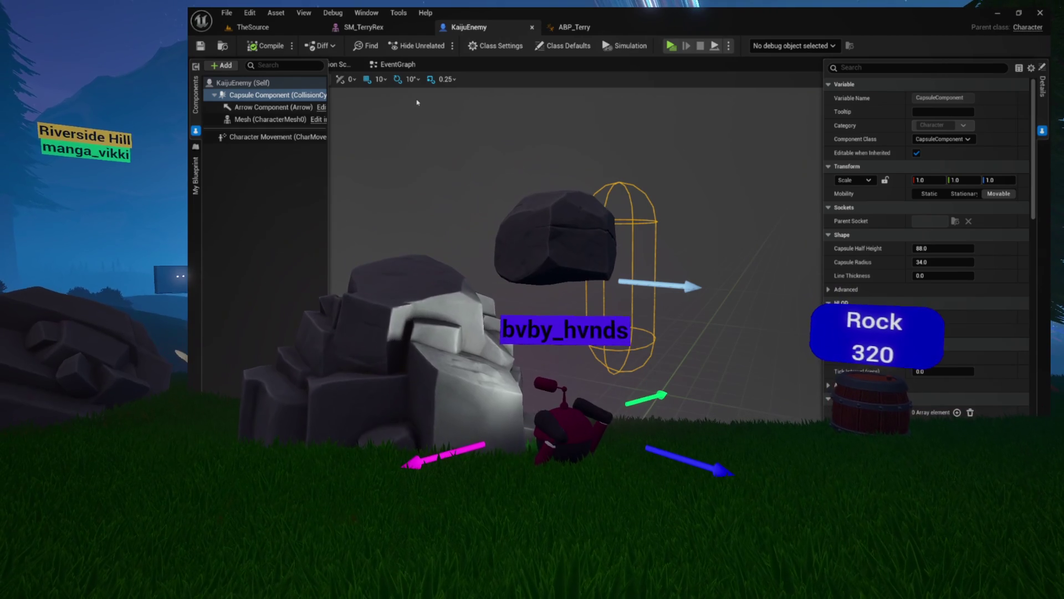
left_click(363, 28)
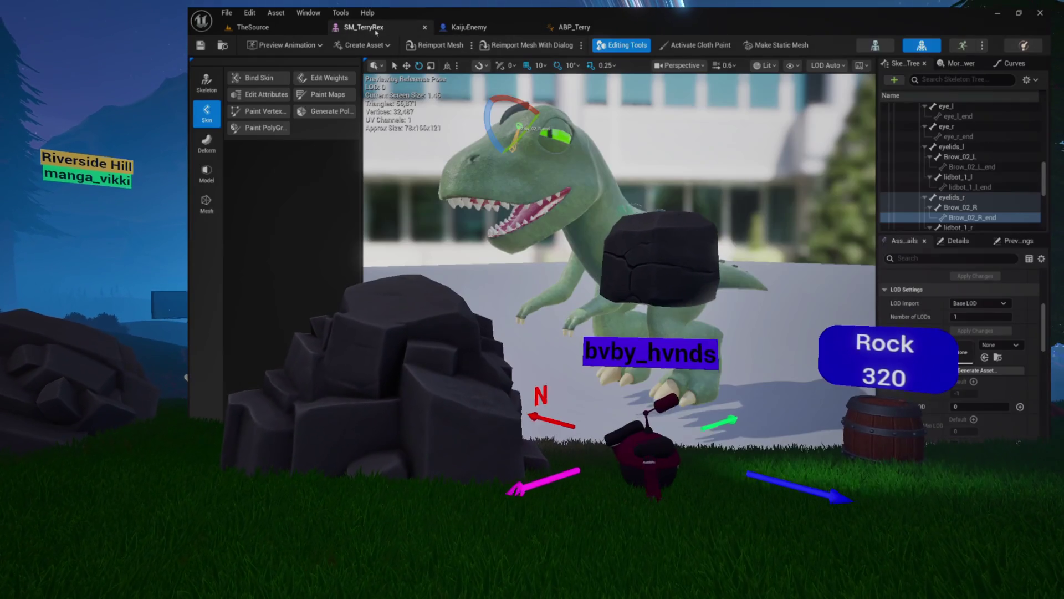
left_click_drag(659, 256, 659, 255)
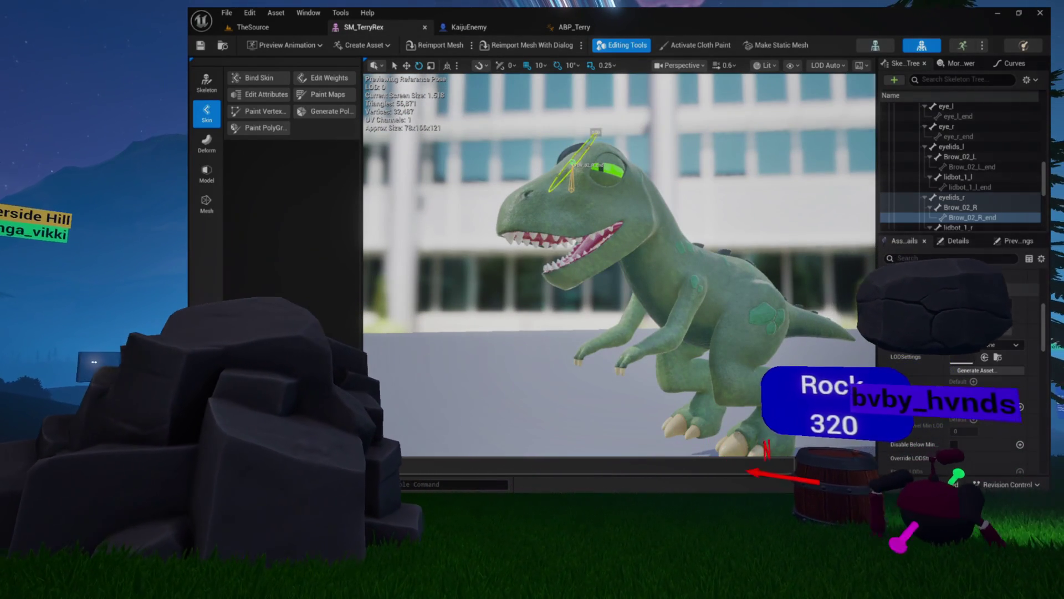
left_click(604, 168)
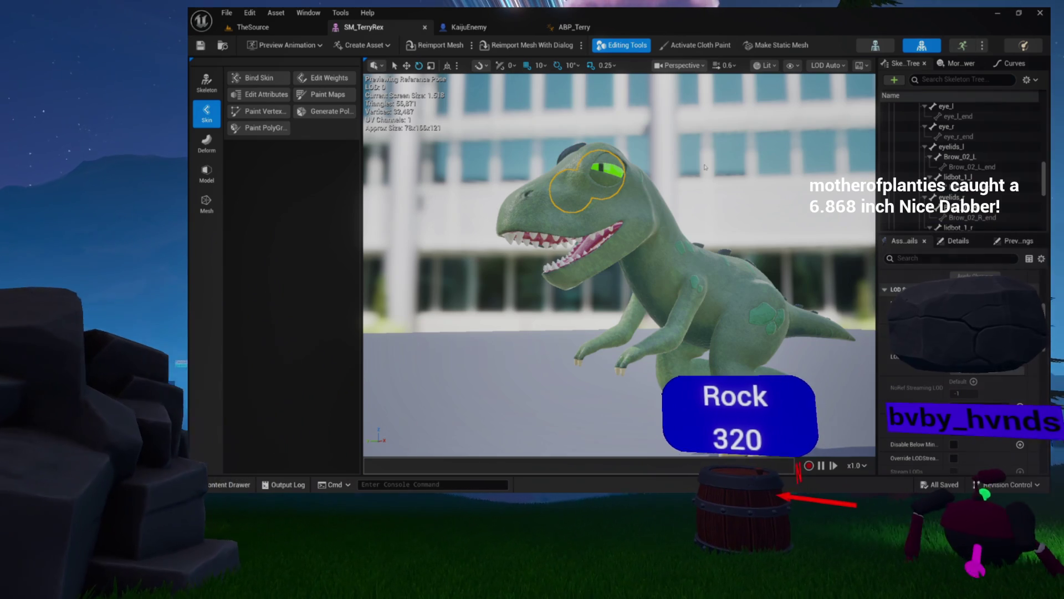
left_click(948, 156)
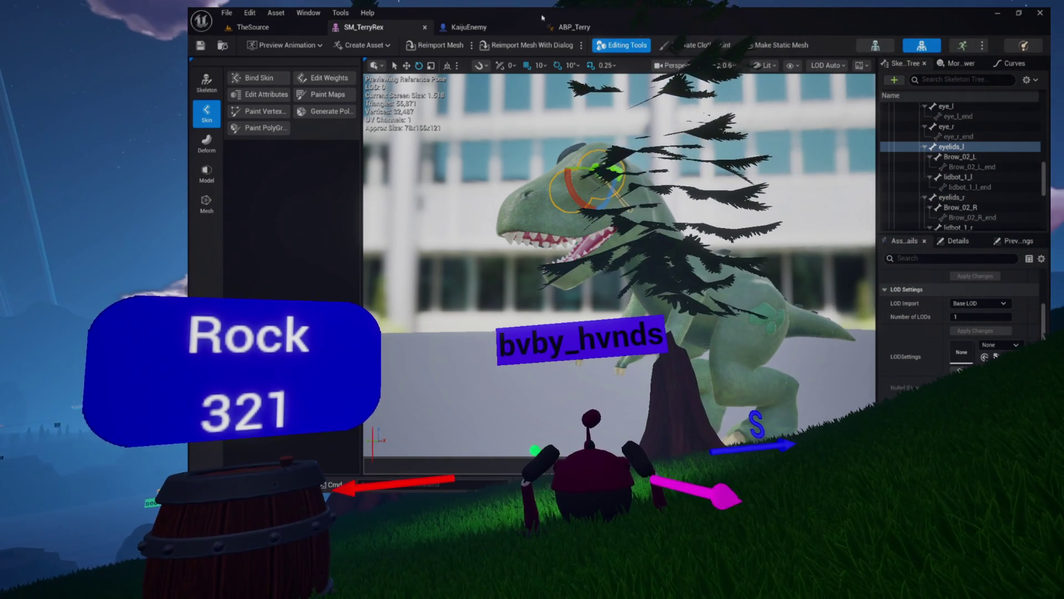
left_click(470, 27)
left_click(360, 26)
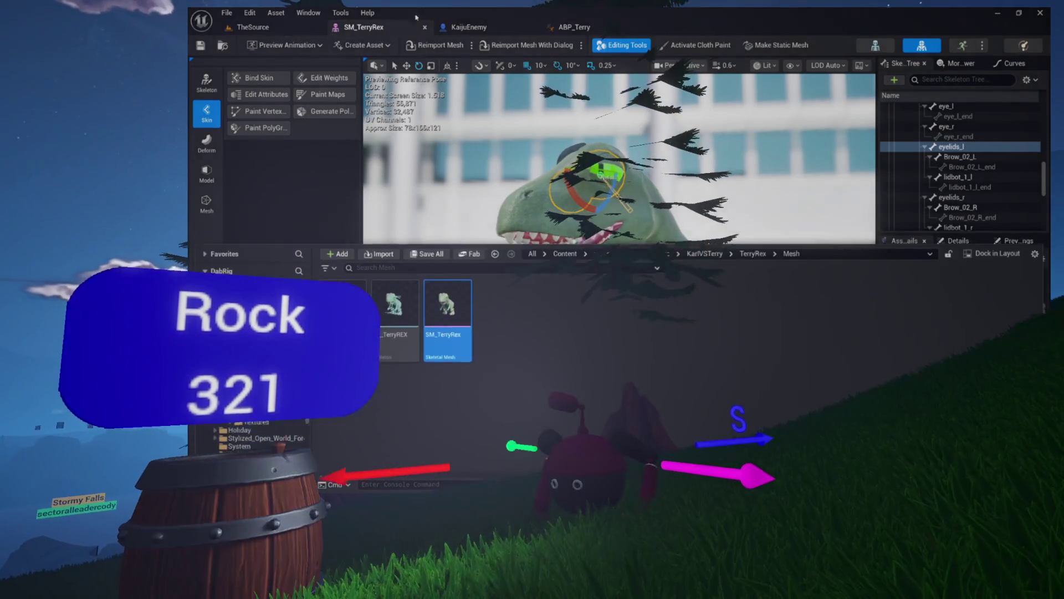
left_click(463, 27)
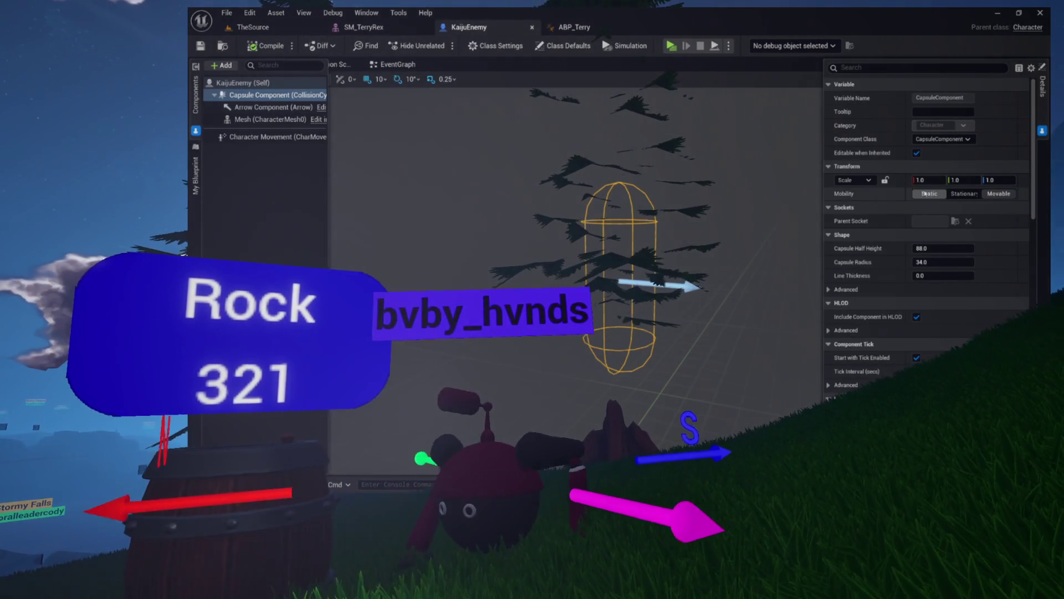
left_click(268, 119)
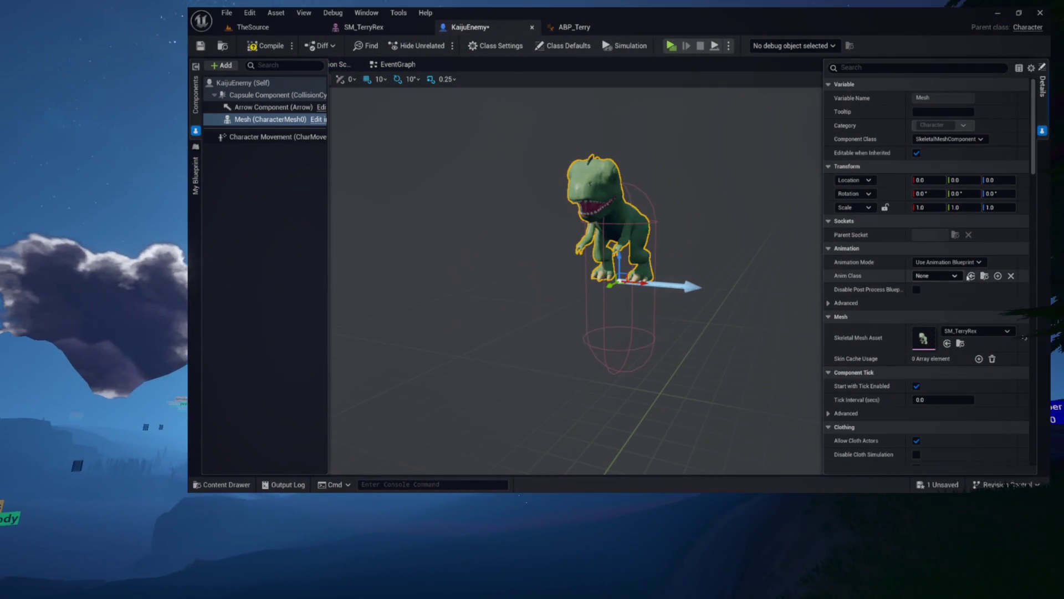
- Give KaijuEnemy's mesh the ABP_Terry_C anim class and lower it to Location Z -80
left_click(574, 26)
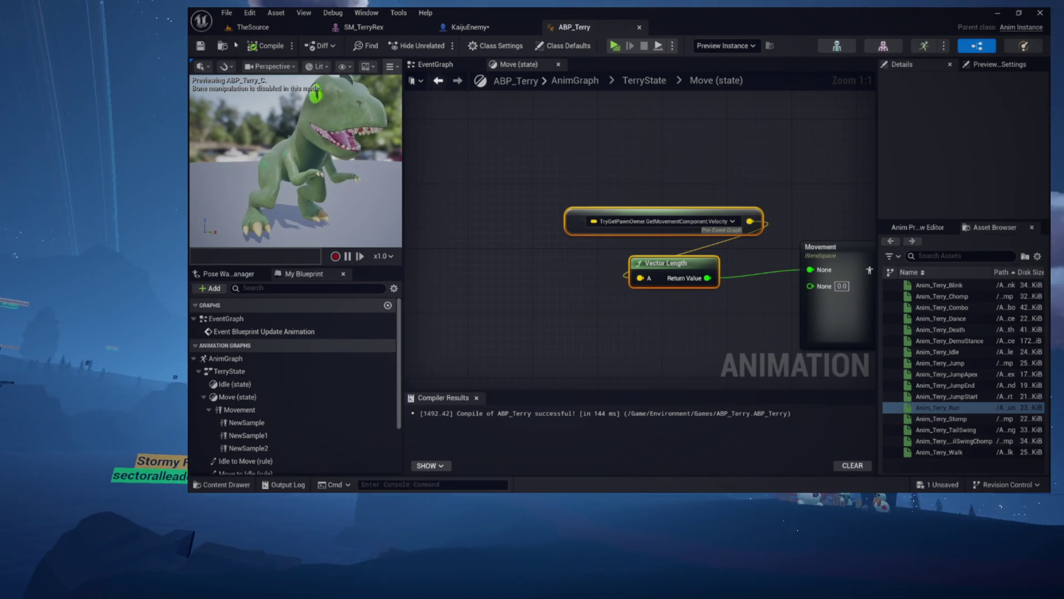
key("ctrl+space")
left_click(471, 26)
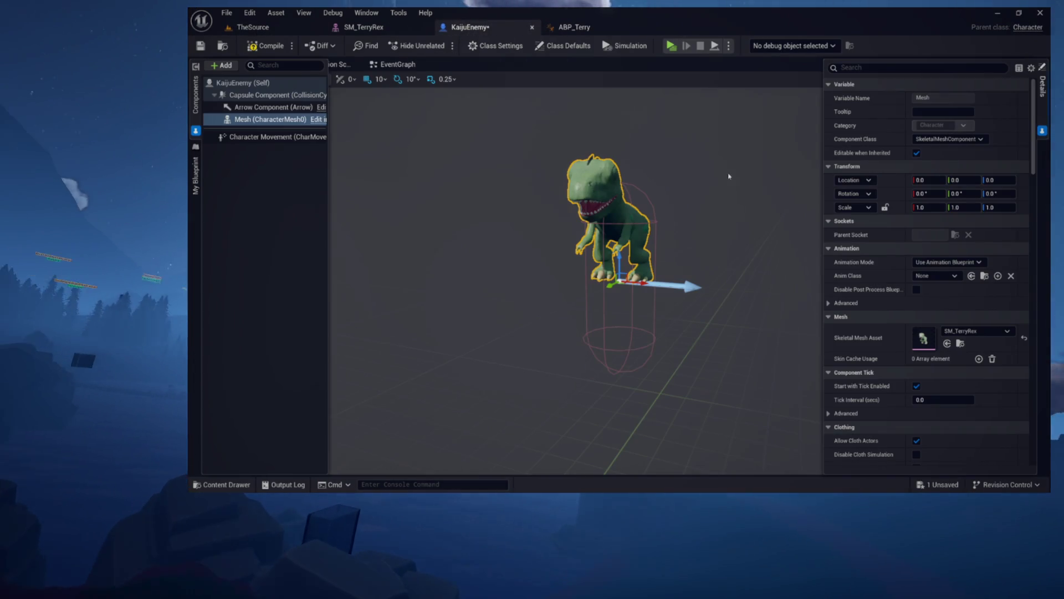
left_click(971, 275)
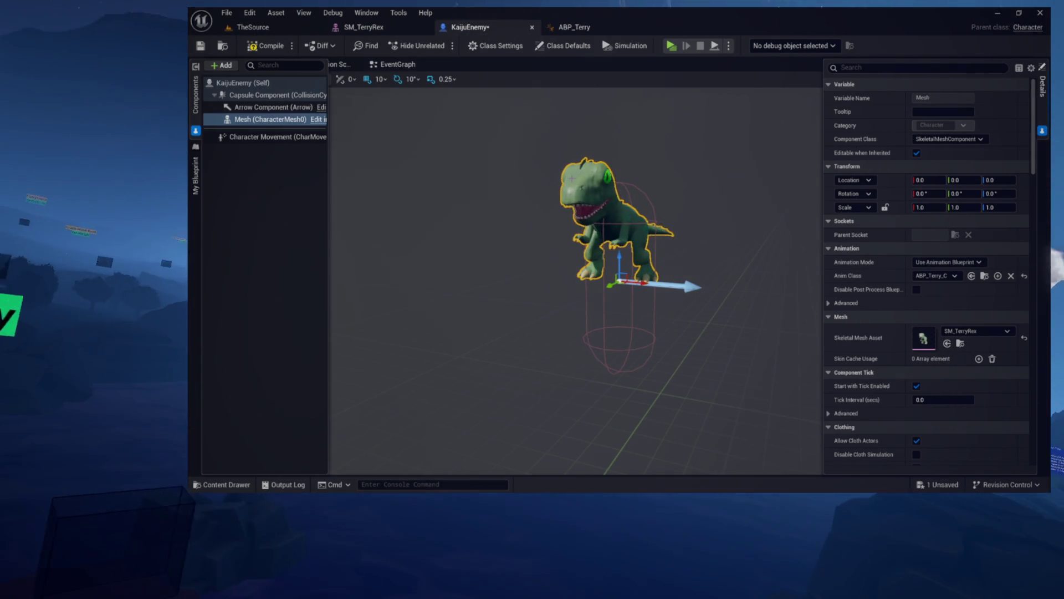
left_click_drag(619, 258, 613, 345)
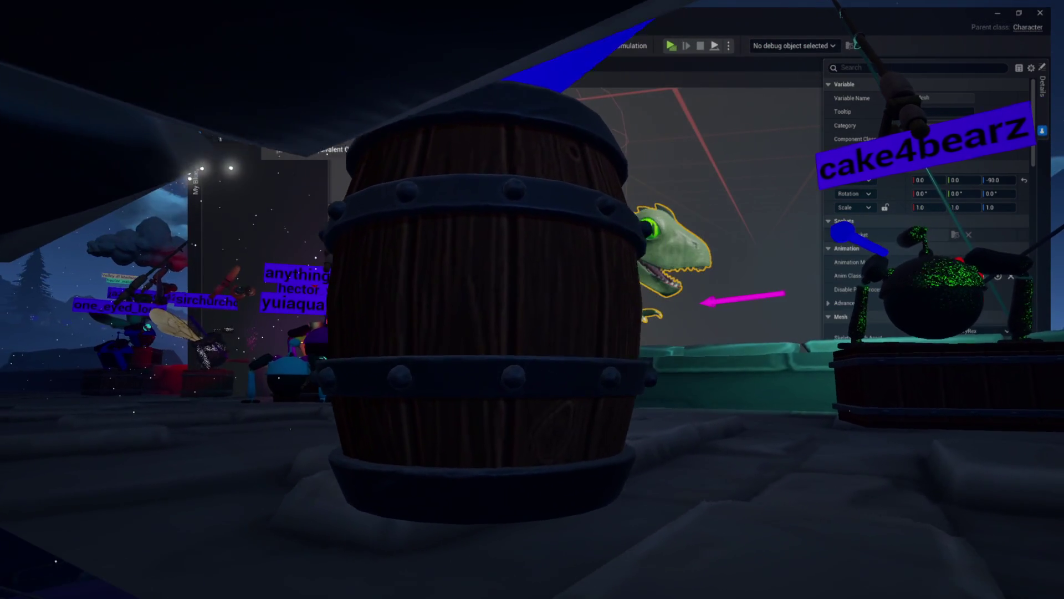
key("alt+Tab")
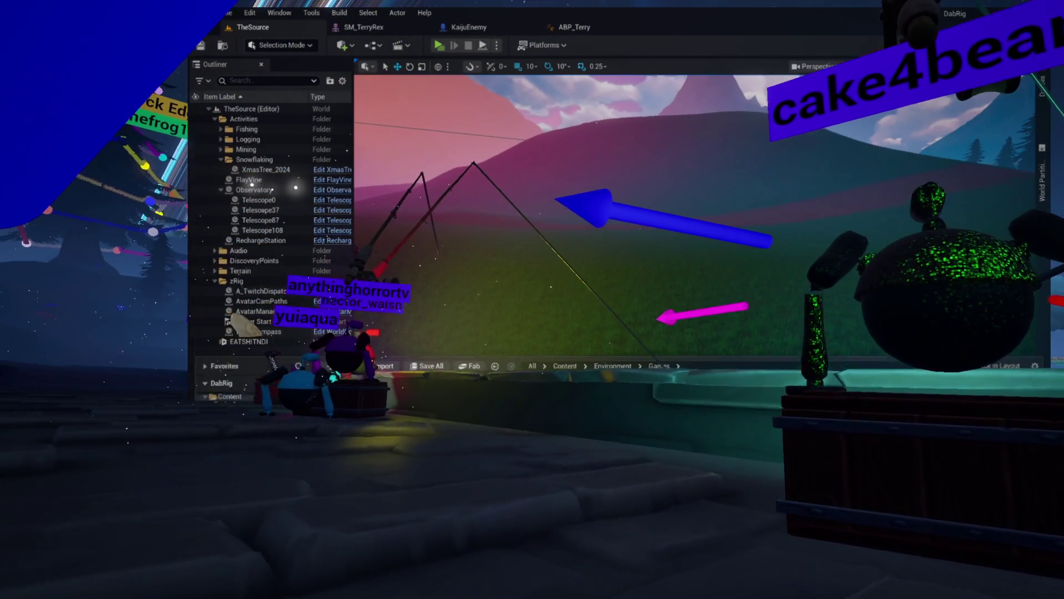
- Place a KaijuEnemy actor in TheSource, frame it, and run then stop a play test
key("ctrl+space")
key("ctrl+space")
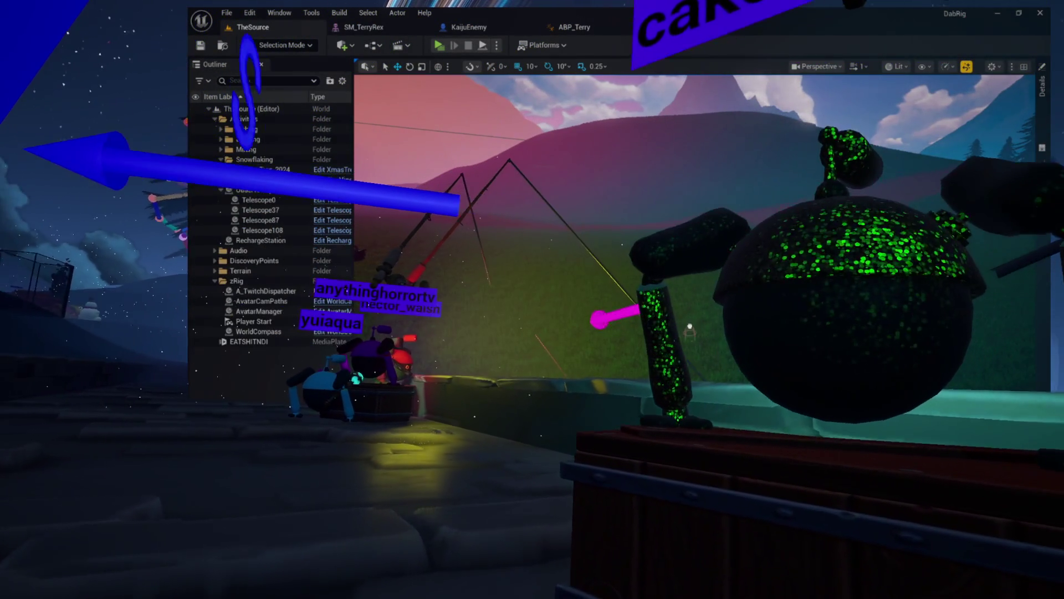
key("f")
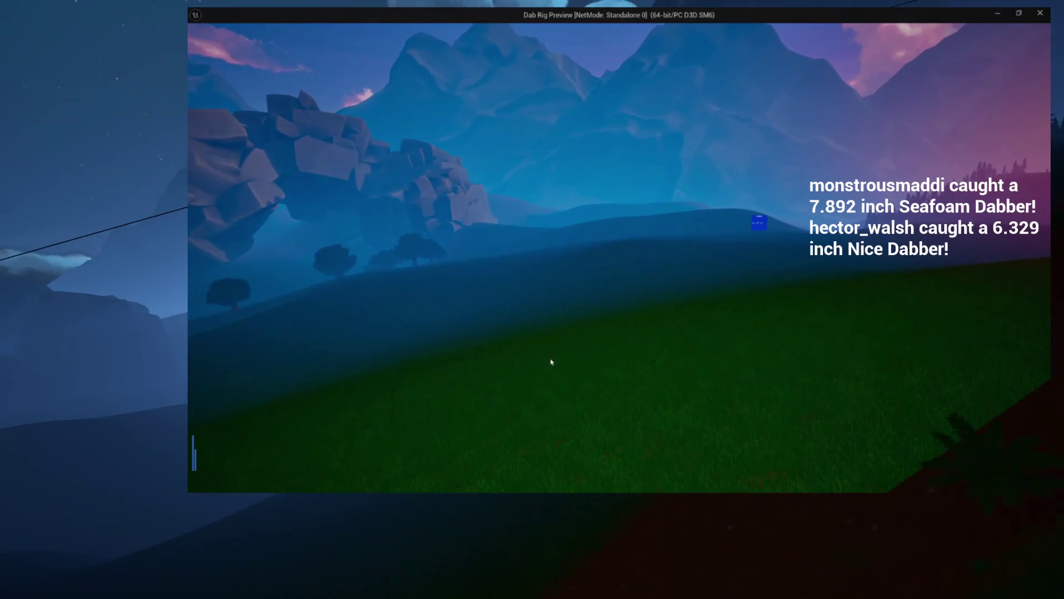
key("Escape")
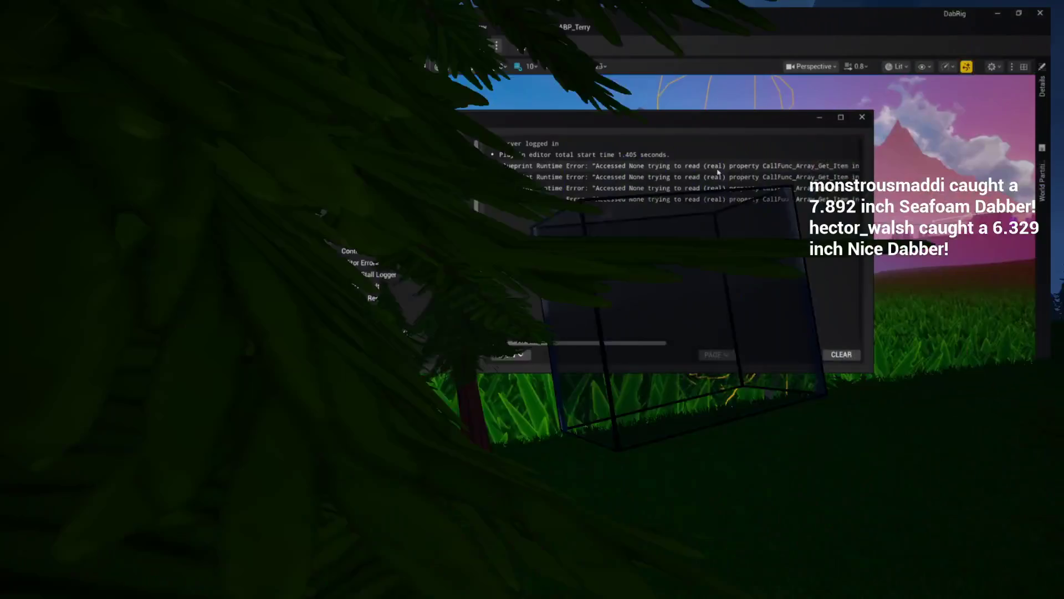
- Read the first Accessed None error on CallFunc_Array_Get_Item at ToggleTelescope, then close the Message Log
left_click(718, 168)
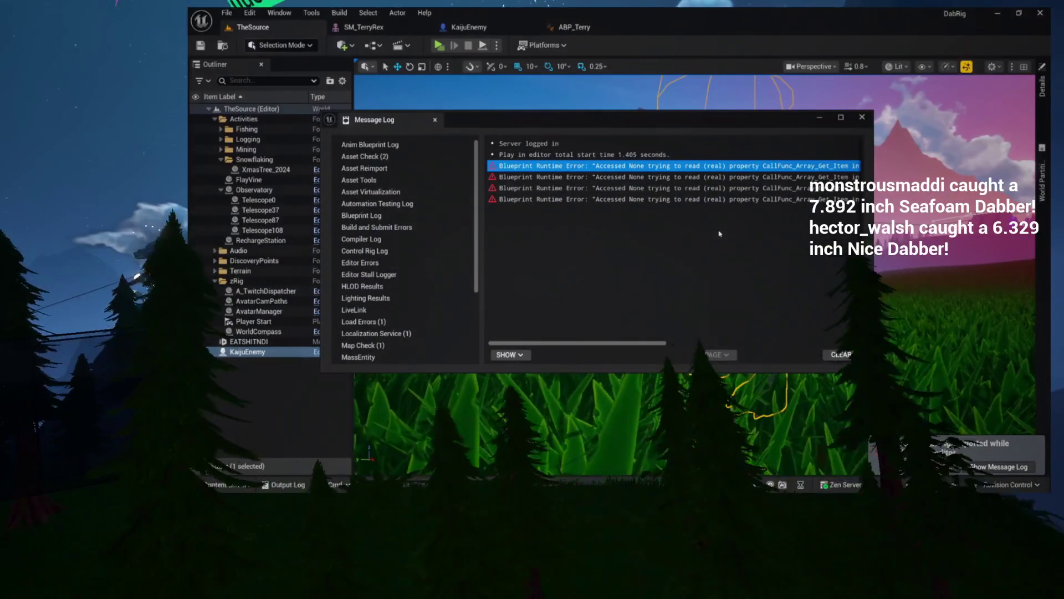
left_click(672, 344)
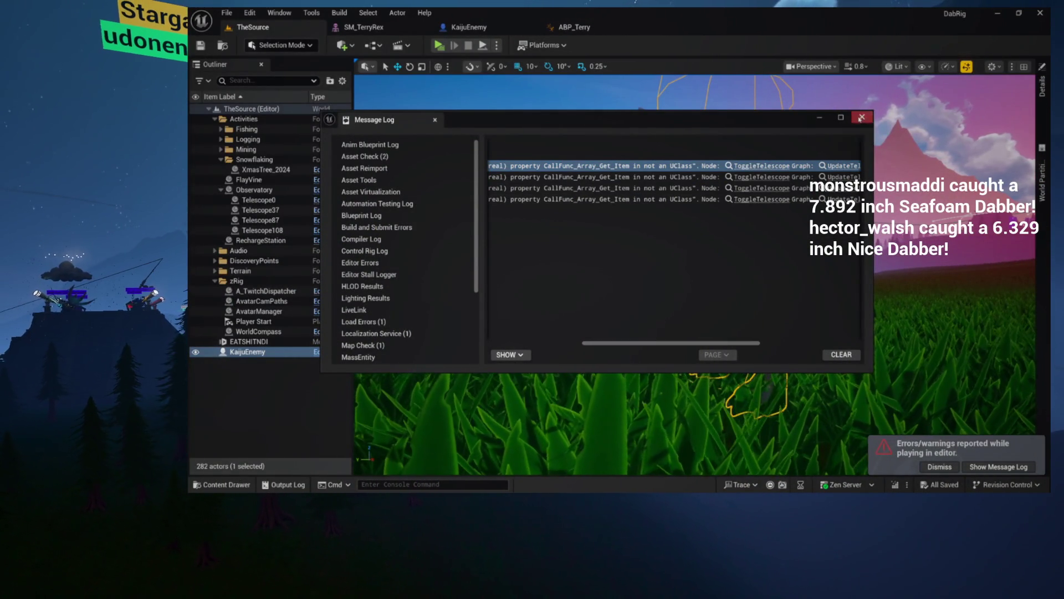
left_click(862, 117)
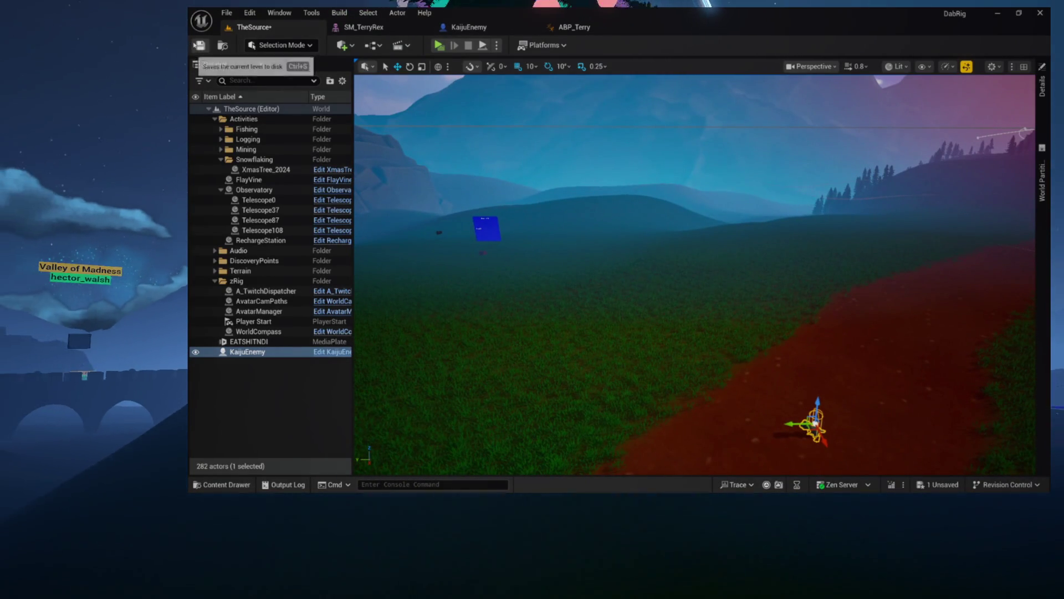
- Save TheSource, play-test in a standalone window, dismiss the Queue prompt, then look around and walk the character
left_click(200, 46)
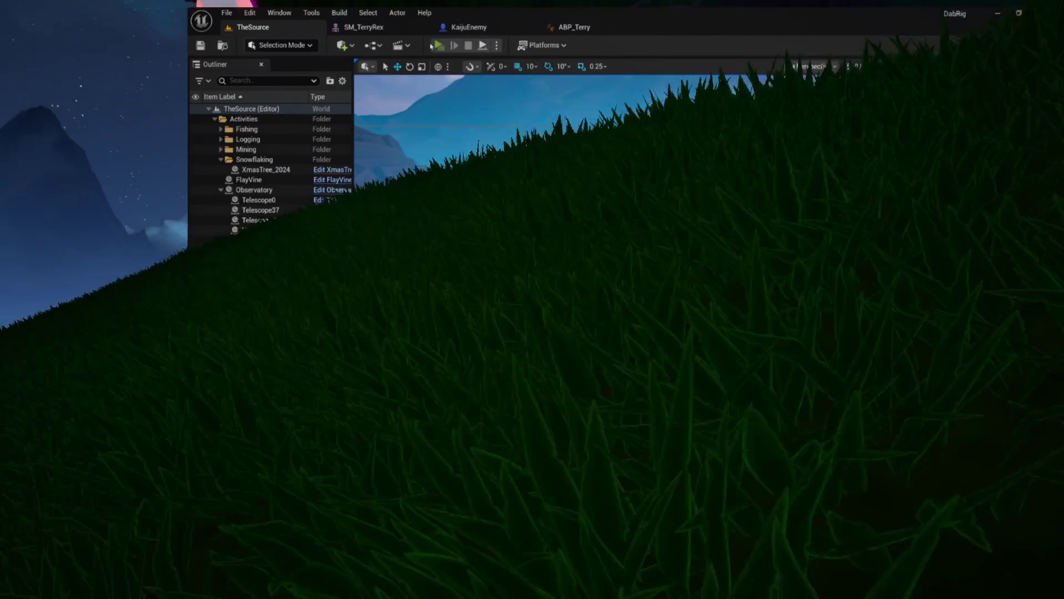
left_click(432, 46)
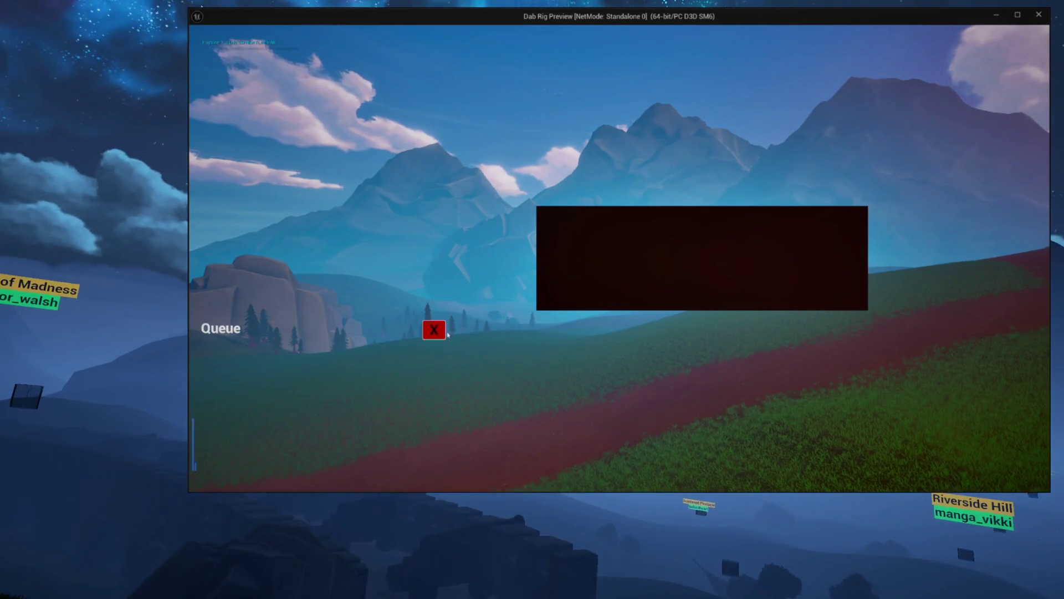
left_click(434, 330)
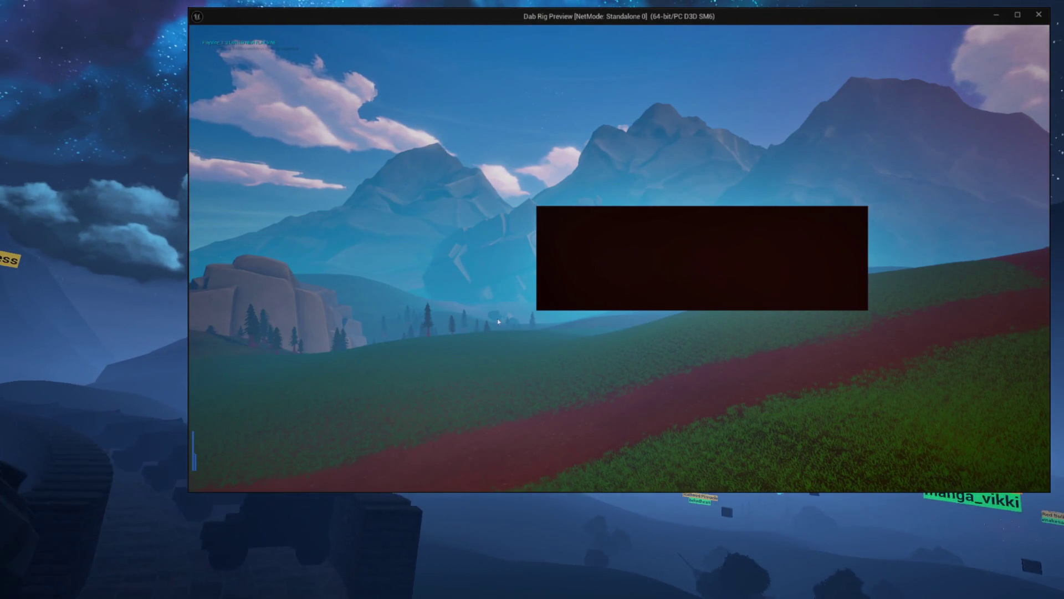
mouse_move(571, 273)
left_mouse_down()
mouse_move(641, 380)
mouse_move(634, 423)
mouse_move(624, 355)
mouse_move(891, 316)
mouse_move(735, 321)
left_mouse_up()
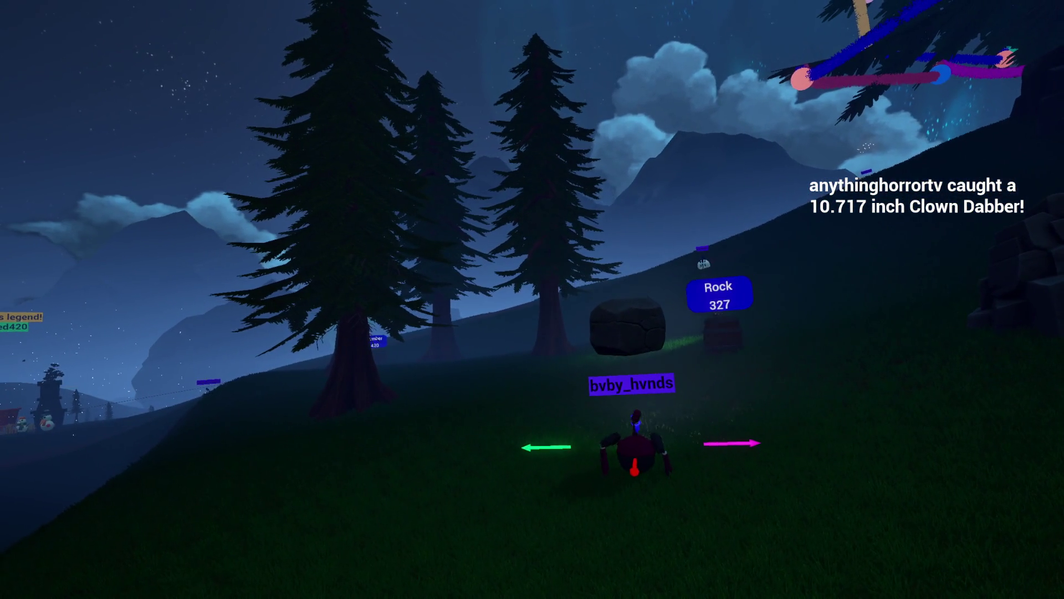
key("d")
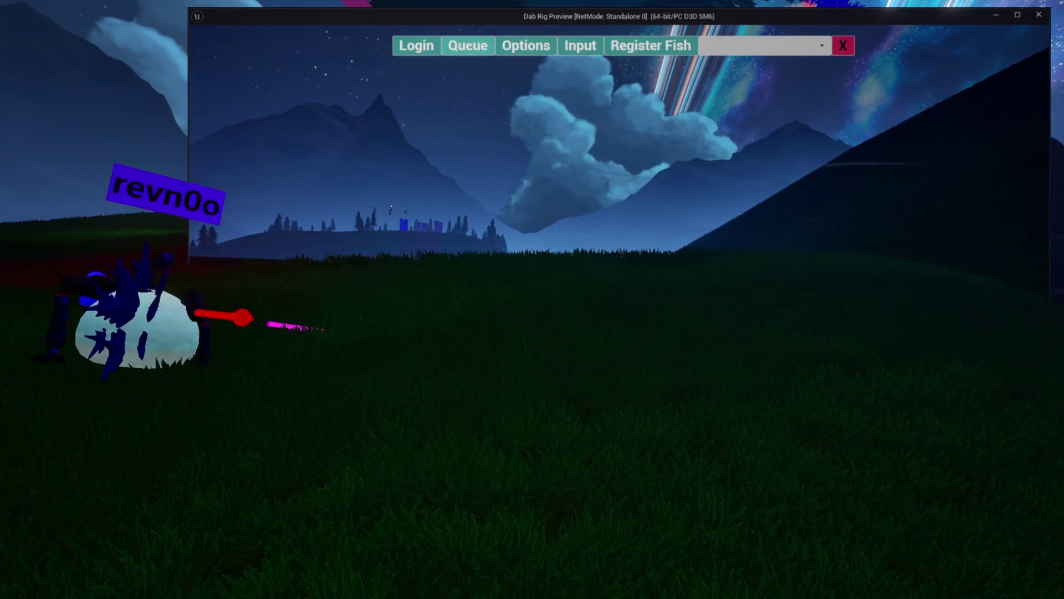
left_click(416, 46)
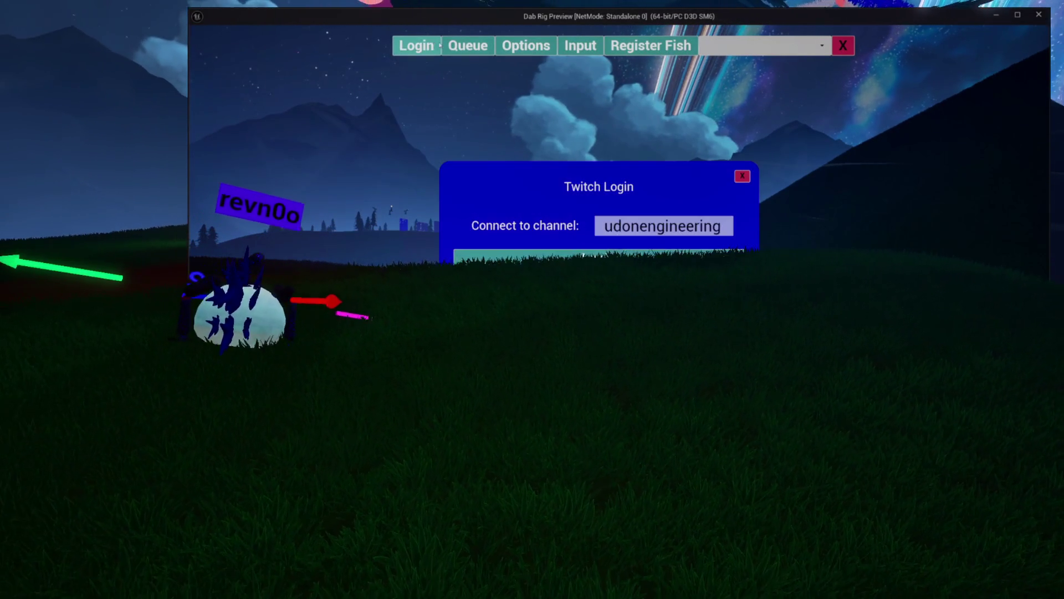
left_click(748, 179)
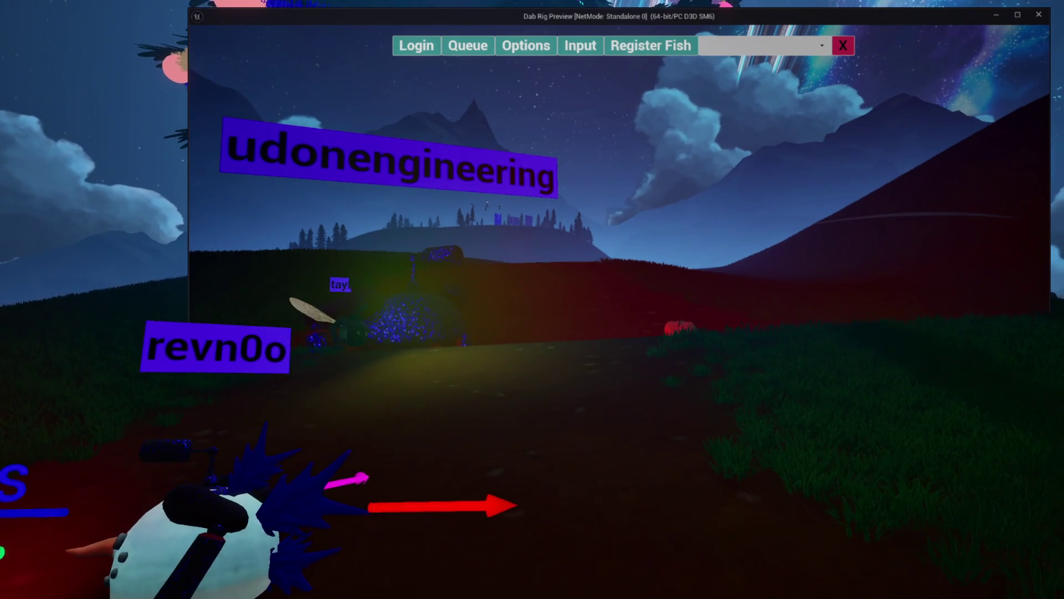
left_click(843, 46)
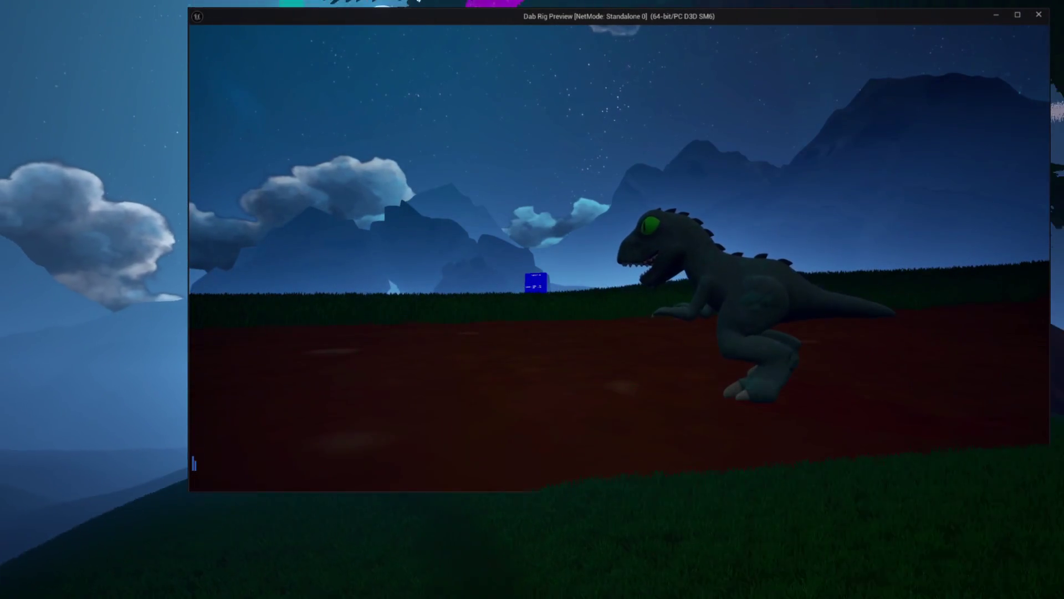
- Stop the Play In Editor session with Esc to return to the editor's four runtime errors
key("Escape")
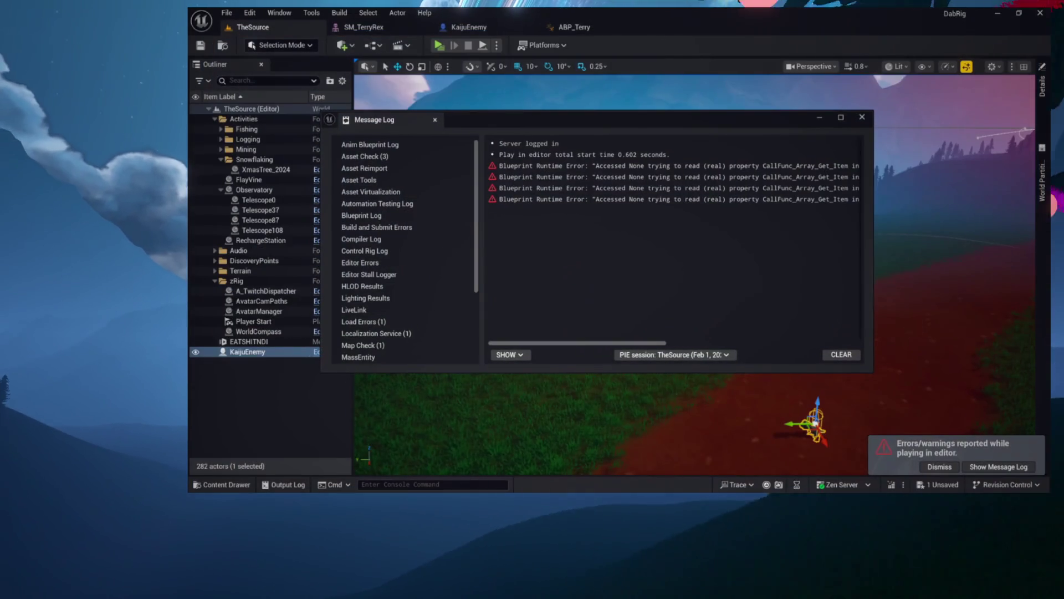
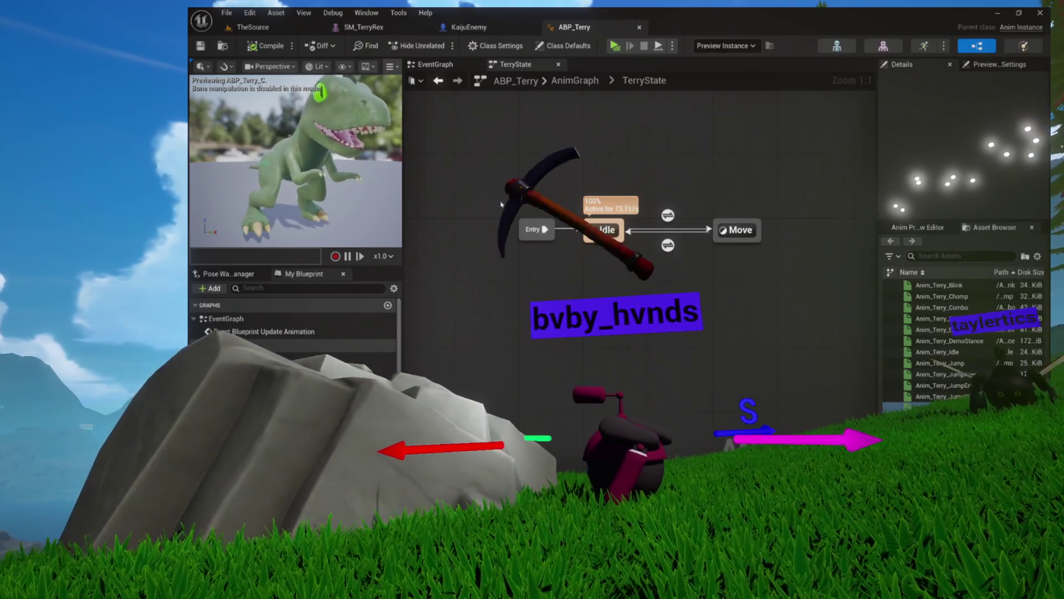
- Review the KaijuEnemy blueprint, the ABP_Terry animation blueprint and the SM_TerryRex skeletal mesh in turn
left_click(480, 26)
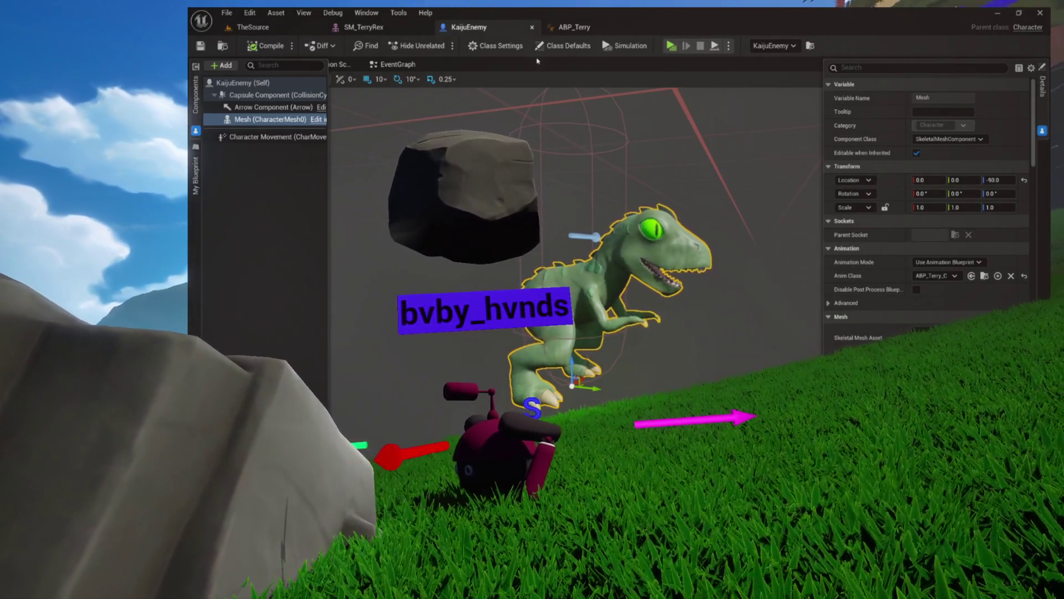
left_click(585, 28)
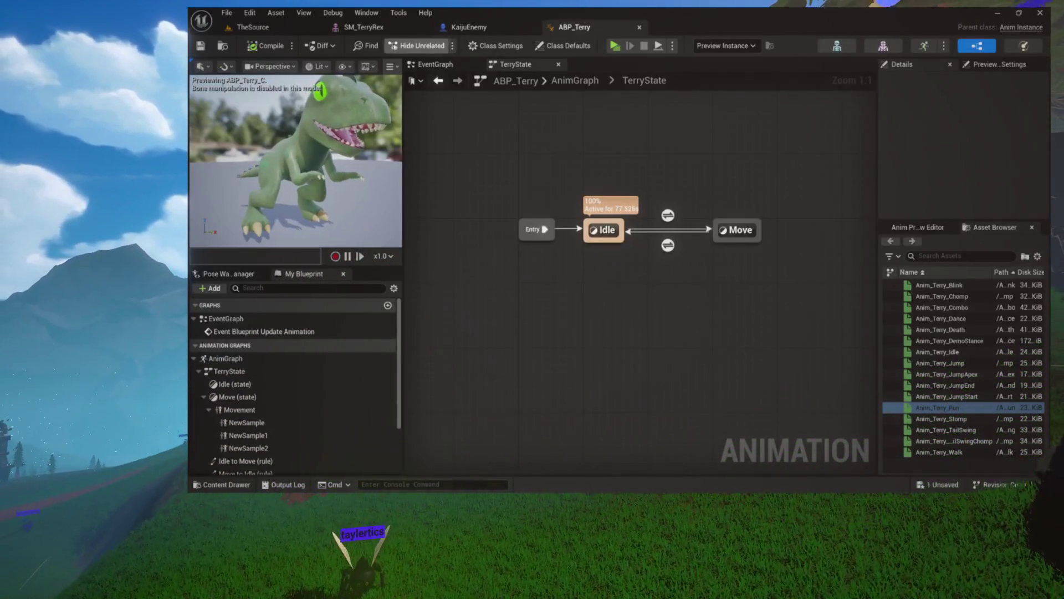
left_click(364, 29)
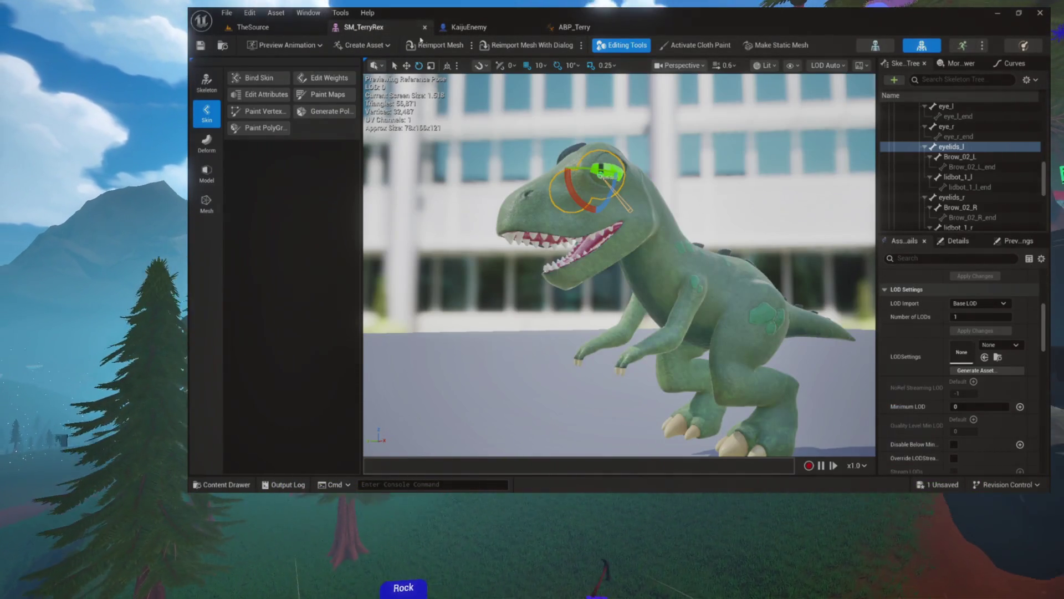
- Return to TheSource level editor and bring up the content browser drawer
left_click(260, 28)
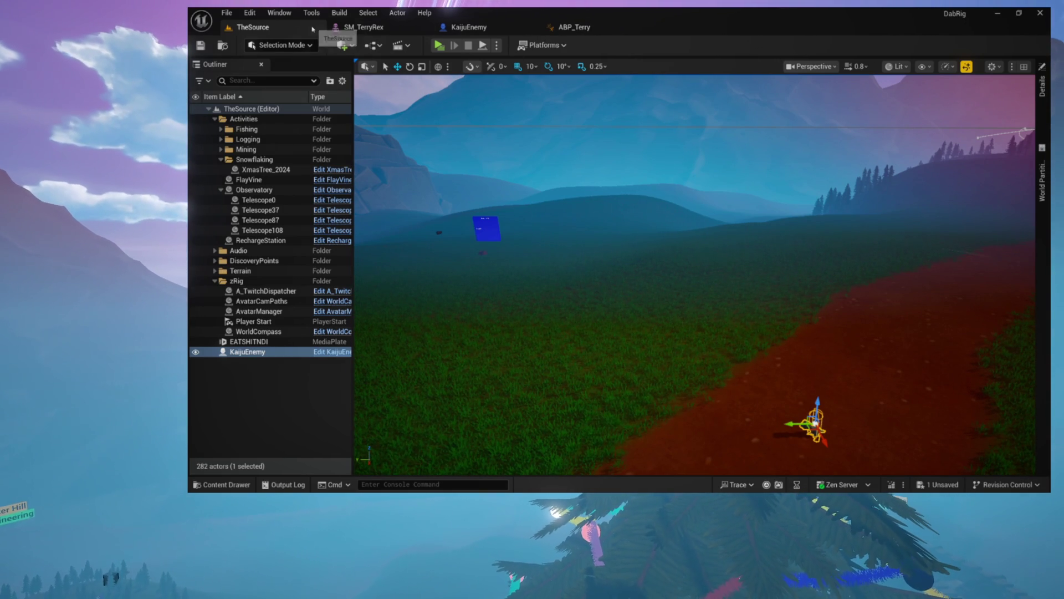
key("ctrl+space")
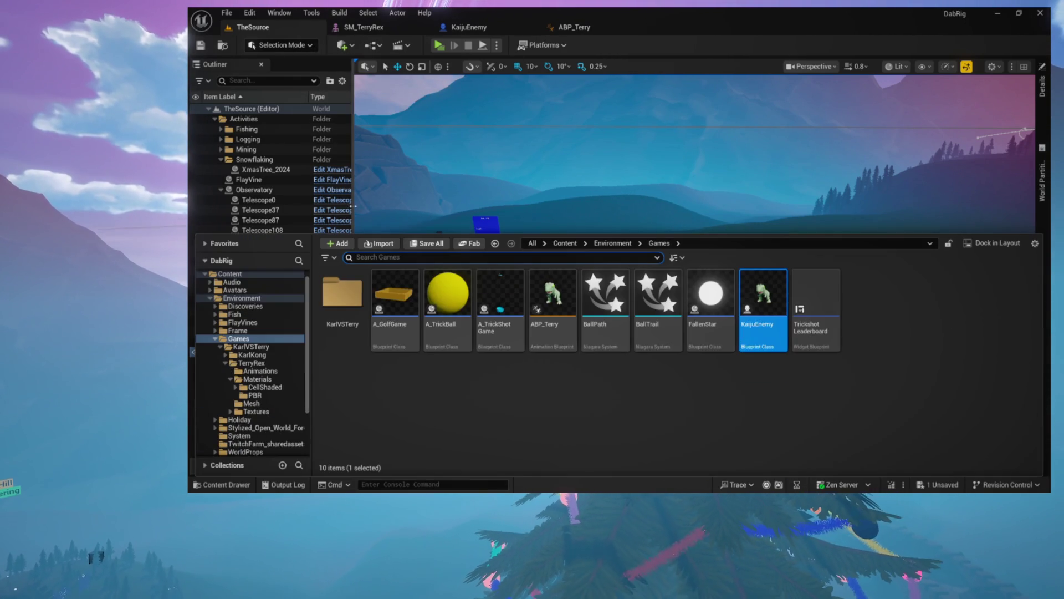
- Open the Forest3_Loop MetaSound from the Content > Audio folder
left_click(215, 338)
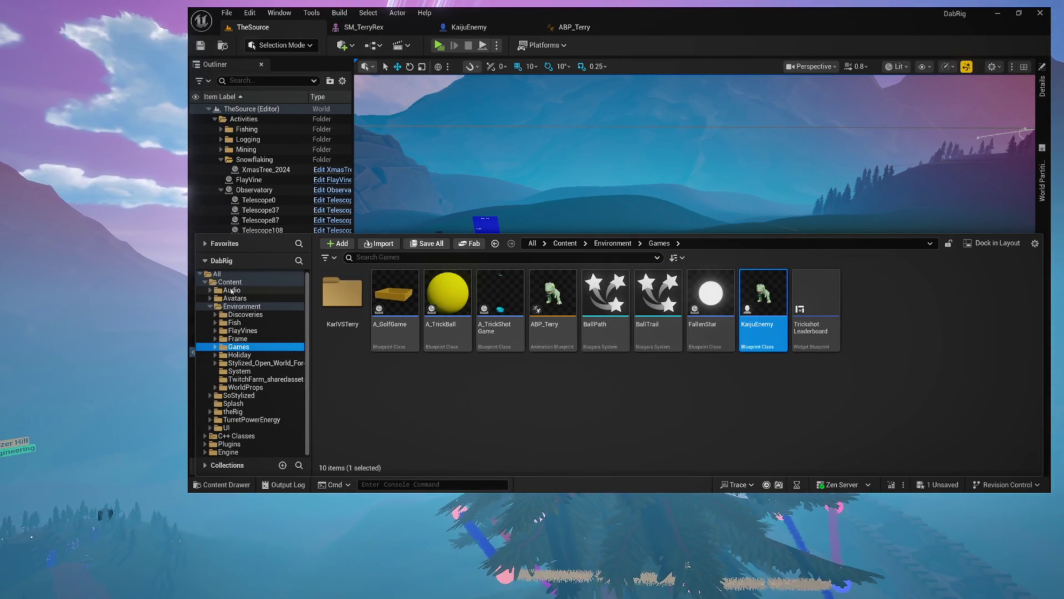
left_click(232, 290)
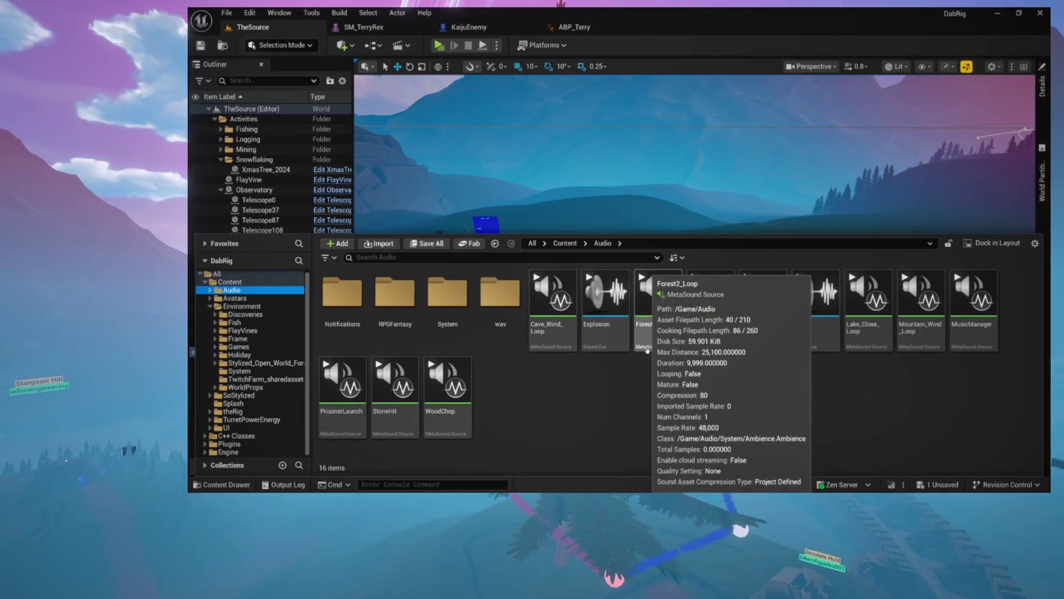
left_click(710, 336)
double_click(712, 340)
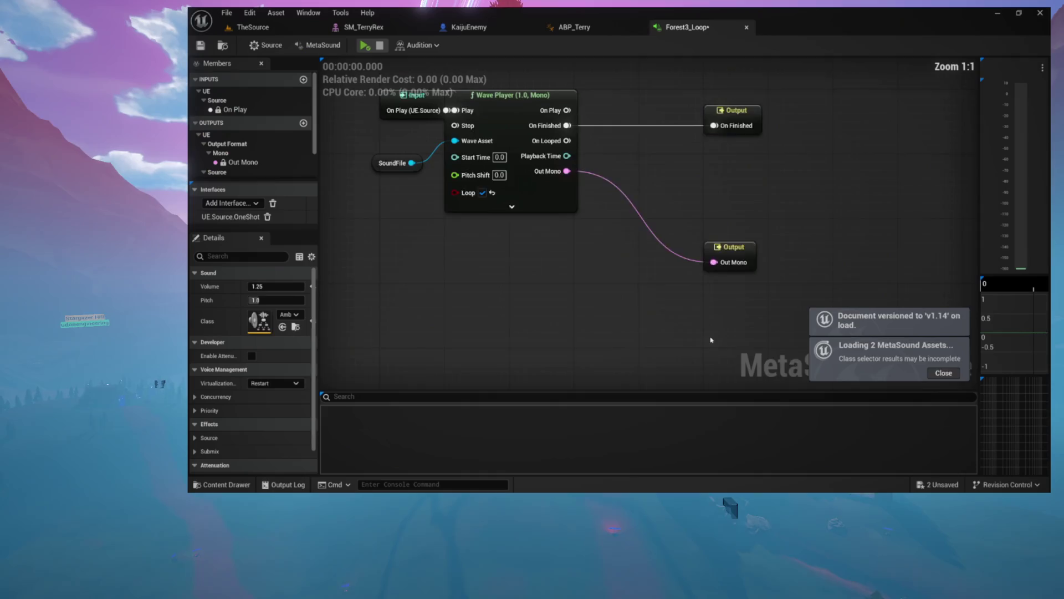
- Inspect the Forest3_Loop graph's SoundFile input and Wave Player node, then close the sound editor
left_click(616, 138)
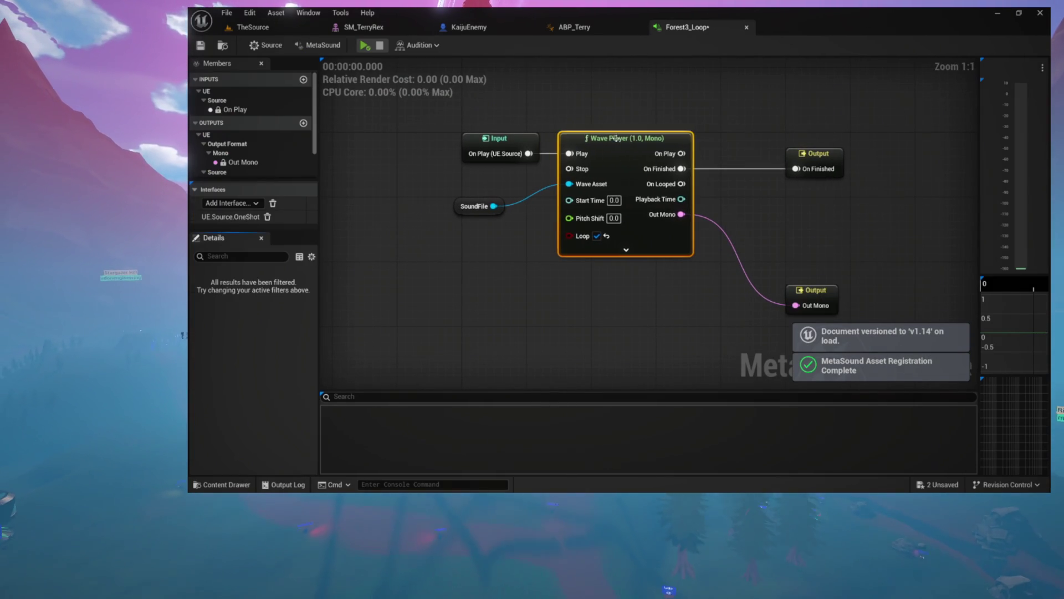
left_click_drag(554, 129, 626, 139)
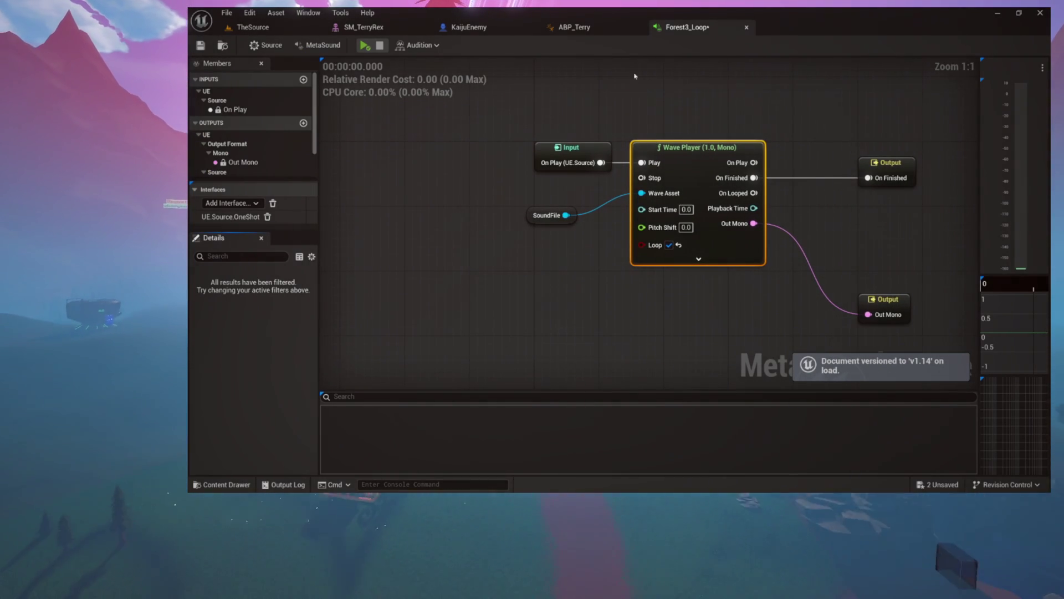
key("ctrl+space")
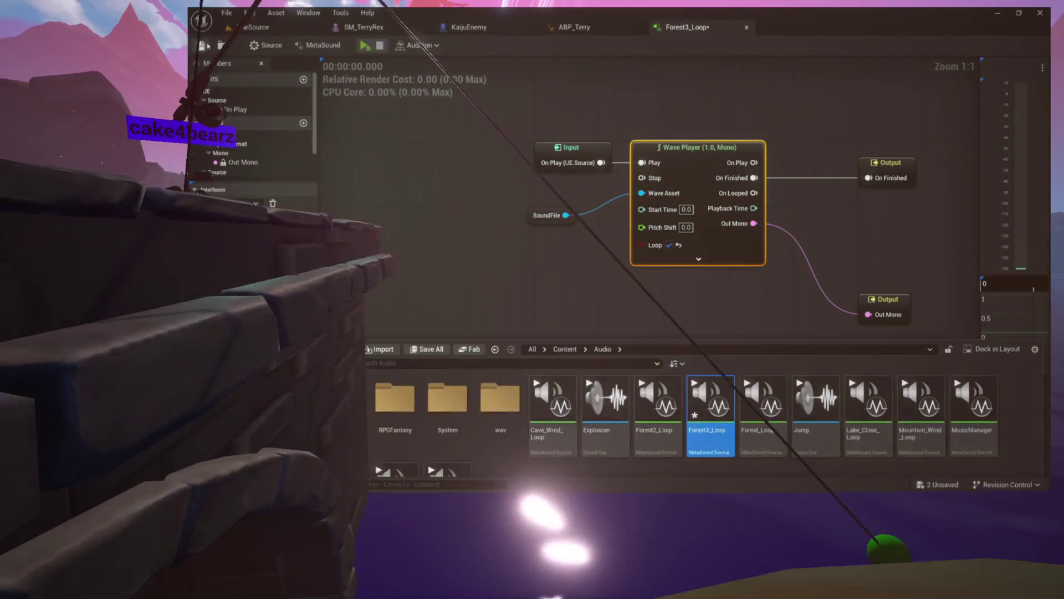
key("ctrl+space")
key("ctrl+a")
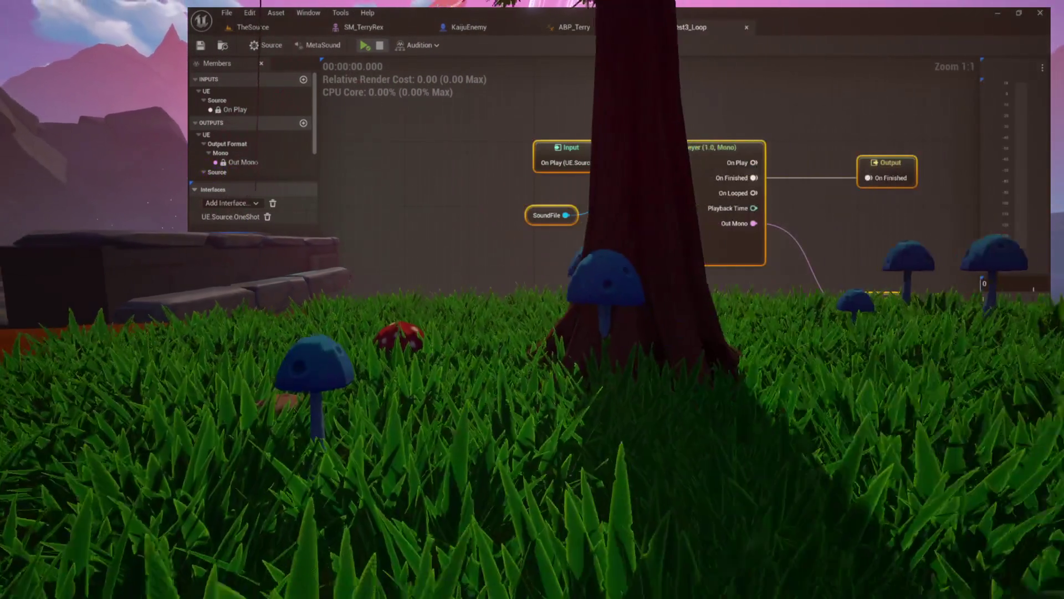
key("Escape")
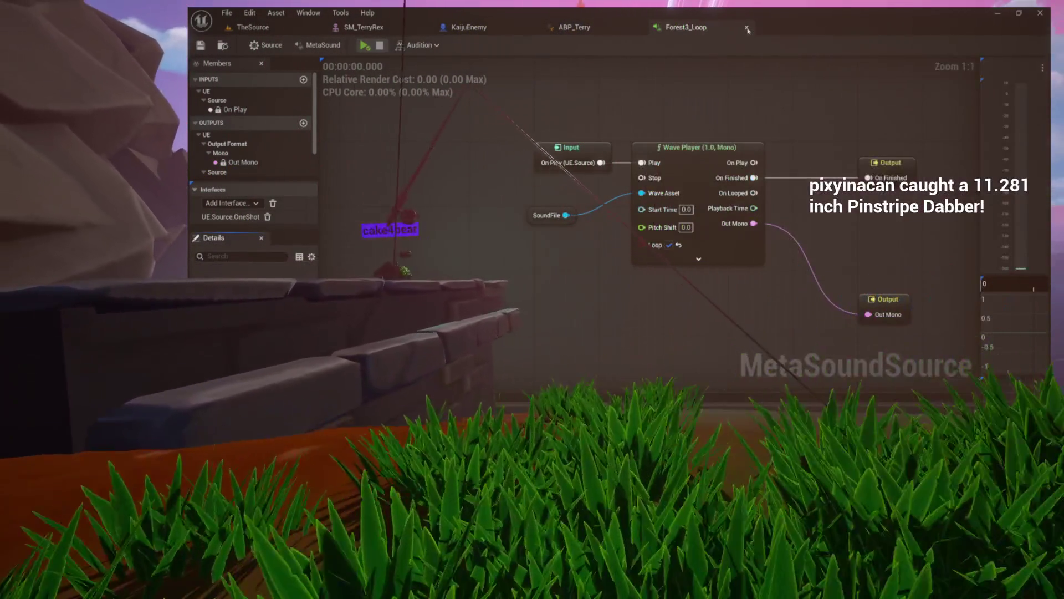
left_click(747, 28)
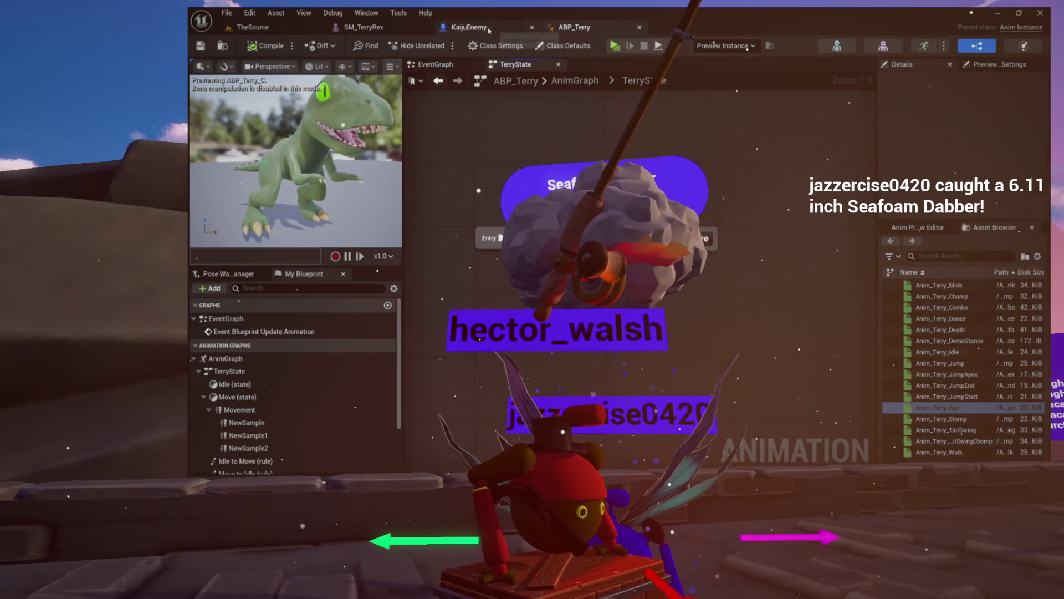
- Check the KaijuEnemy blueprint, then focus TheSource level viewport on the KaijuEnemy actor
left_click(489, 31)
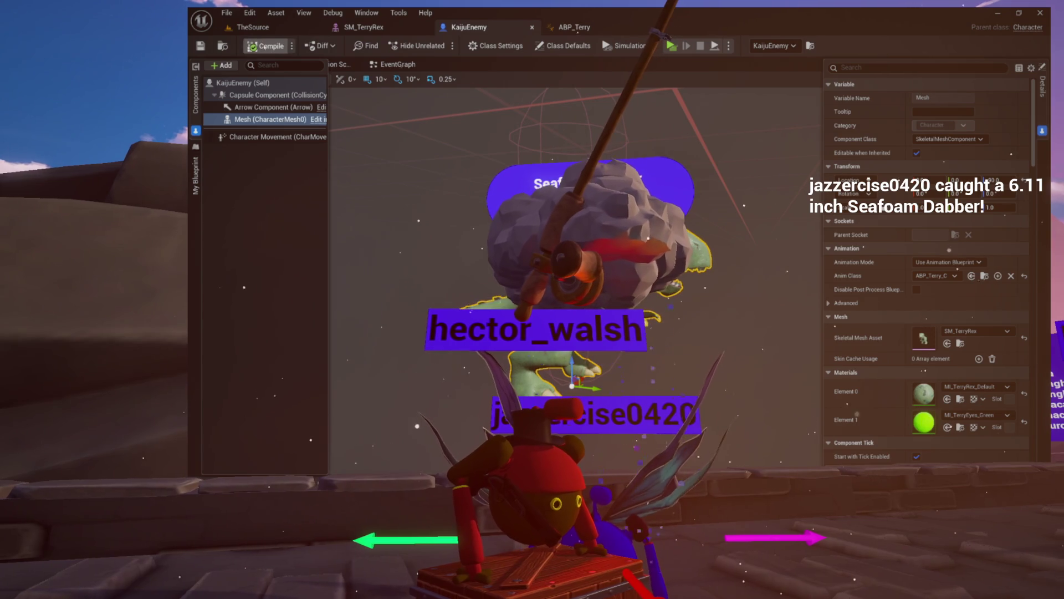
left_click(283, 28)
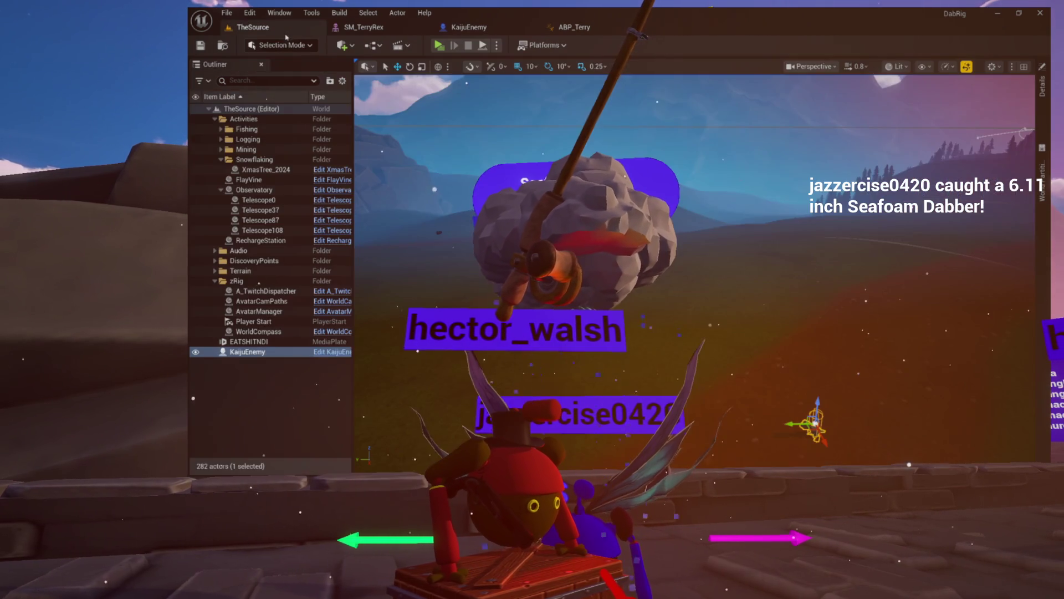
key("f")
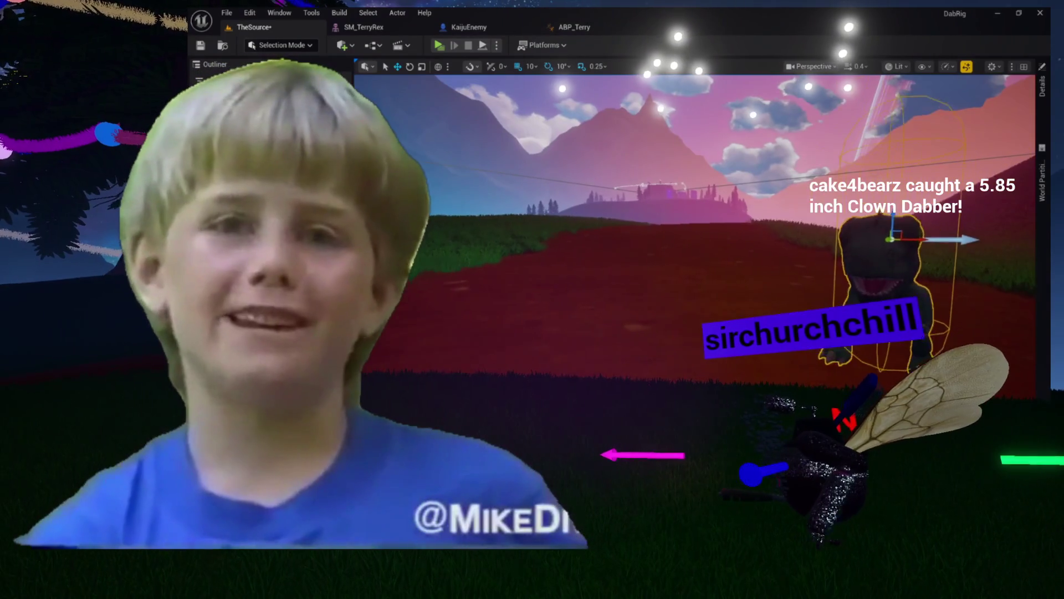
- Frame the KaijuEnemy T-rex in the viewport and zoom to a close full-body view
key("f")
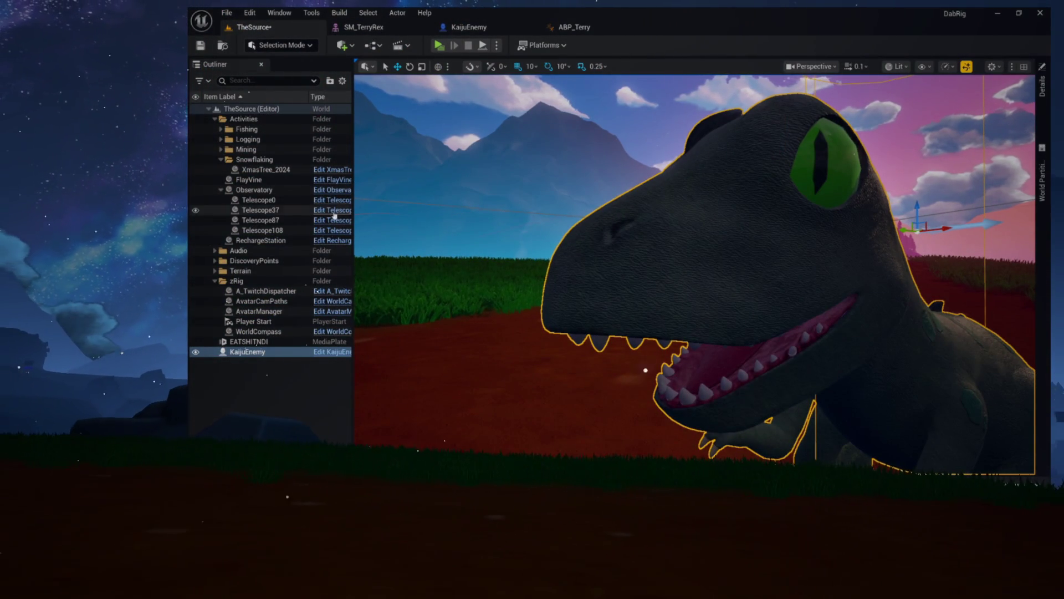
scroll(693, 277, "down", 10)
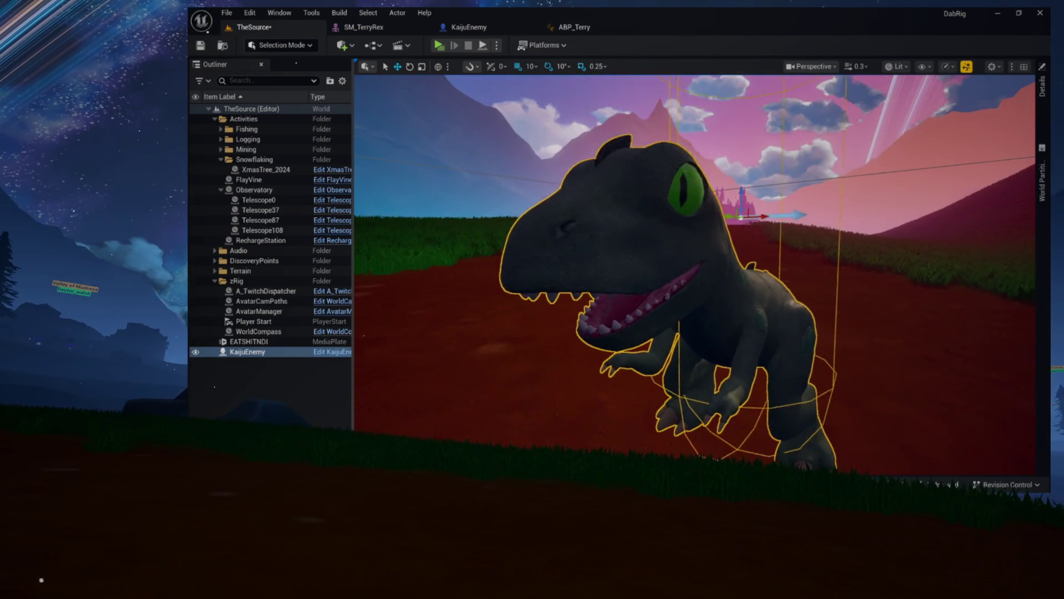
scroll(693, 277, "up", 3)
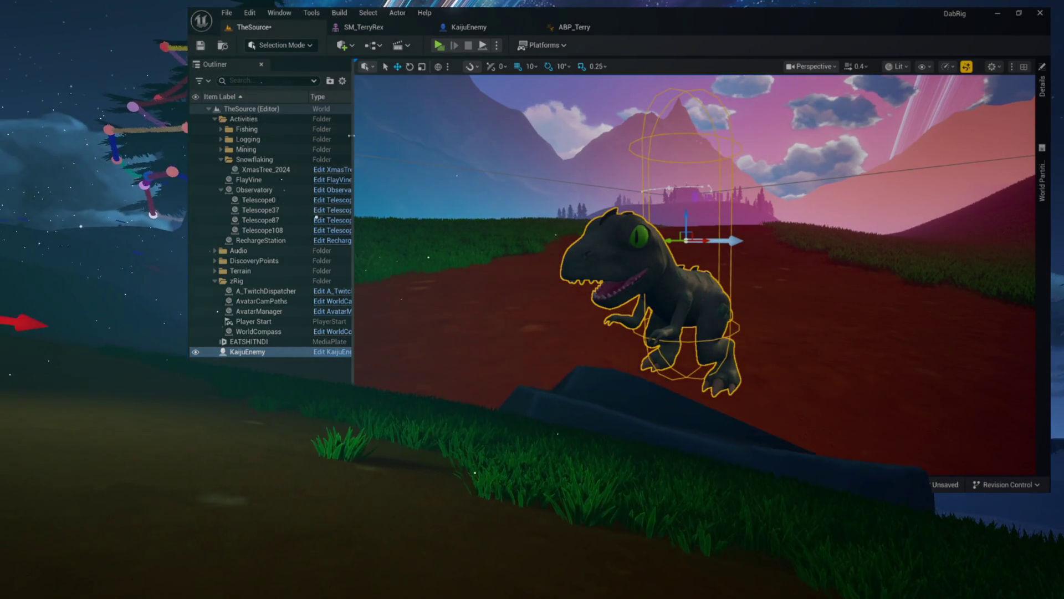
scroll(693, 250, "up", 3)
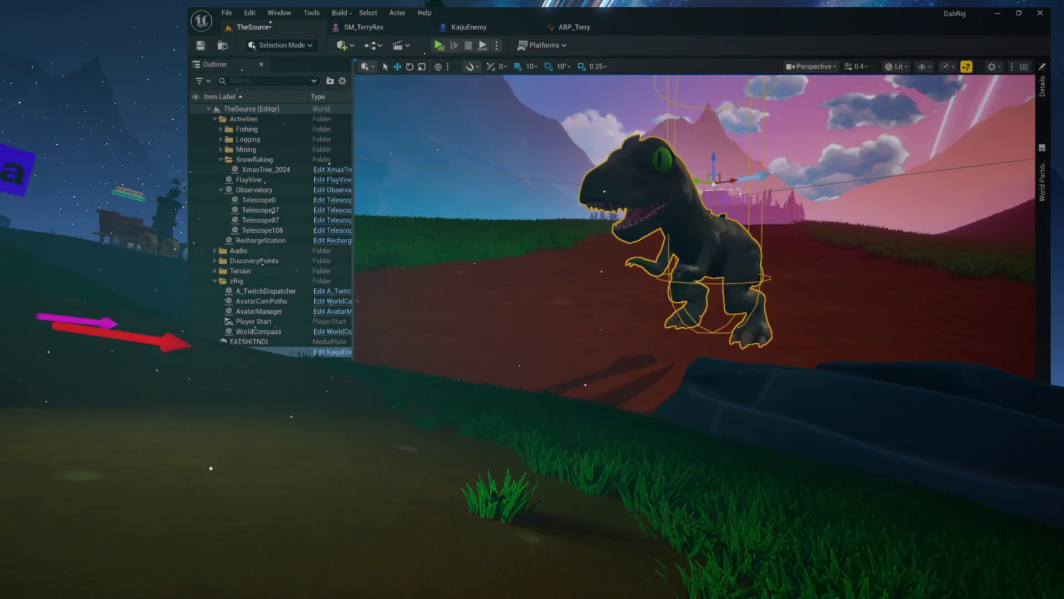